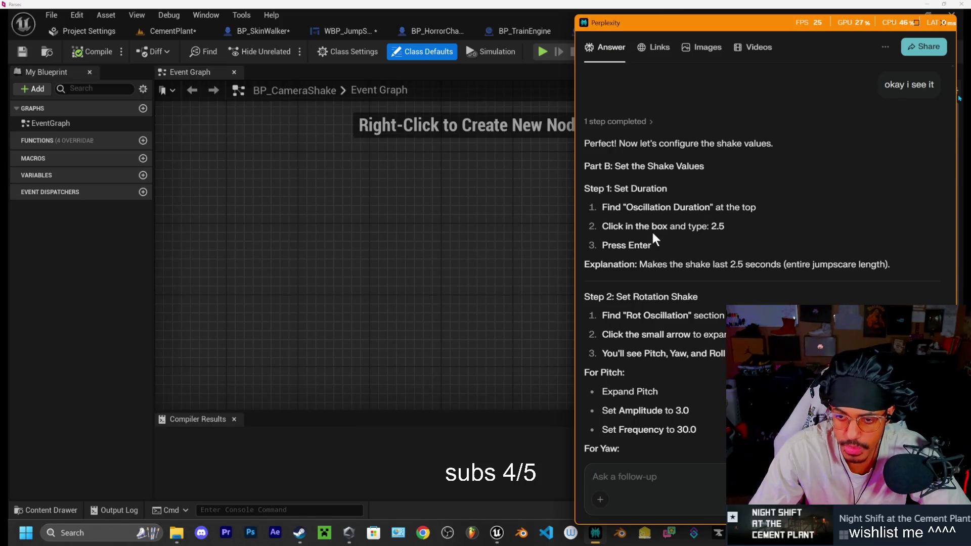
- Enter 2.5 for BP_CameraShake's Oscillation Duration, then correct it to 2.2 per the Perplexity guide
click(522, 461)
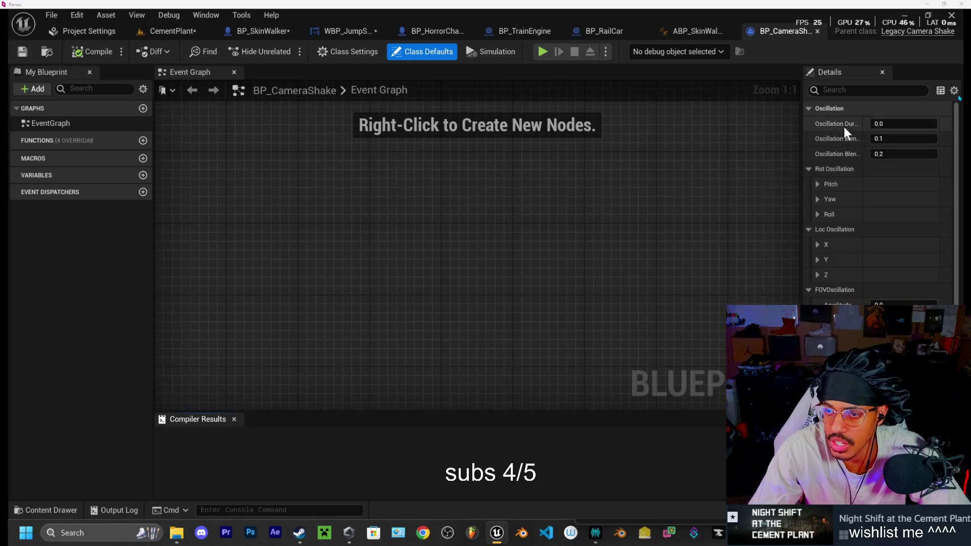
click(886, 124)
text(2.5)
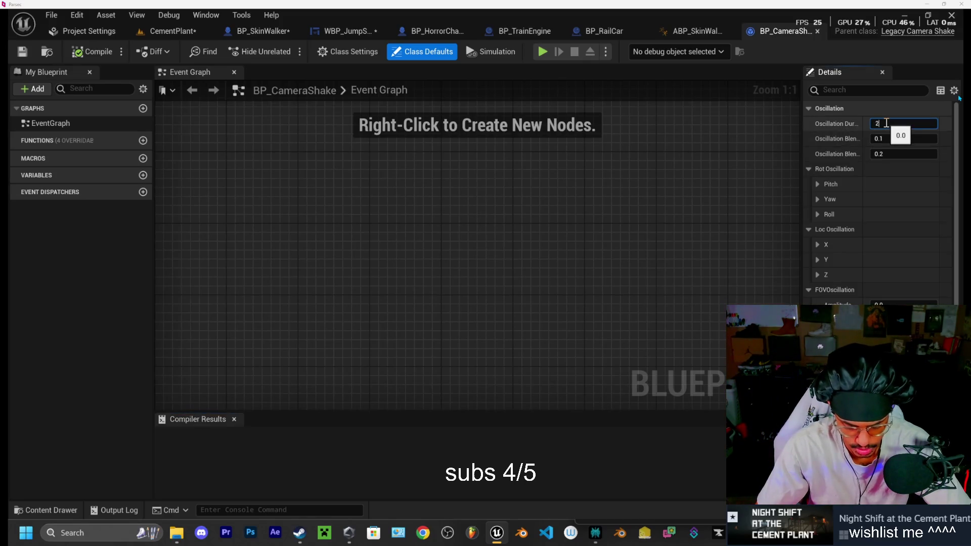
key(Return)
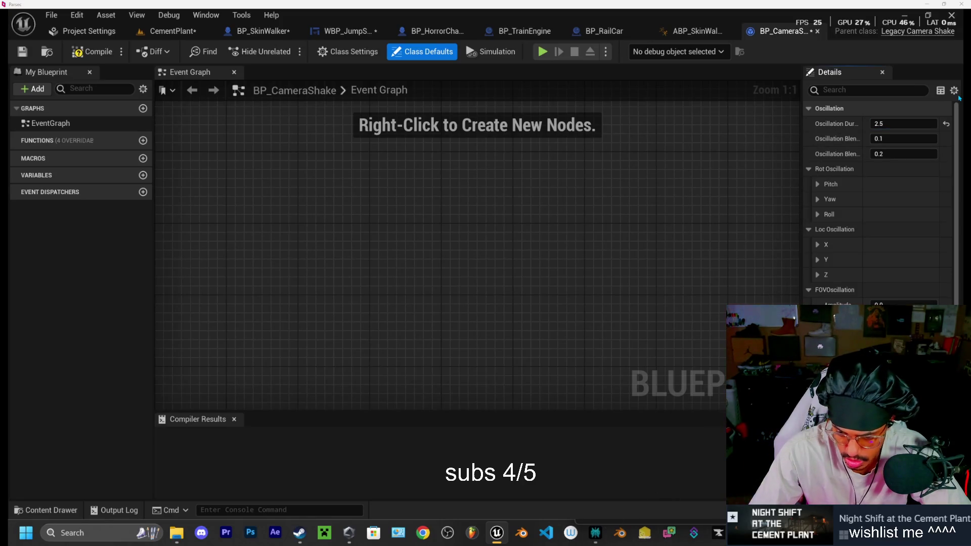
click(595, 534)
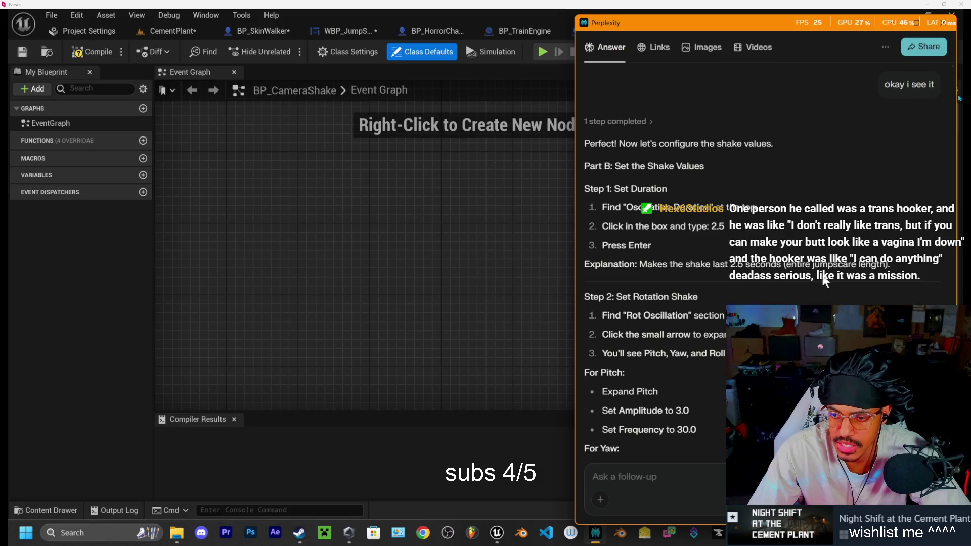
click(535, 276)
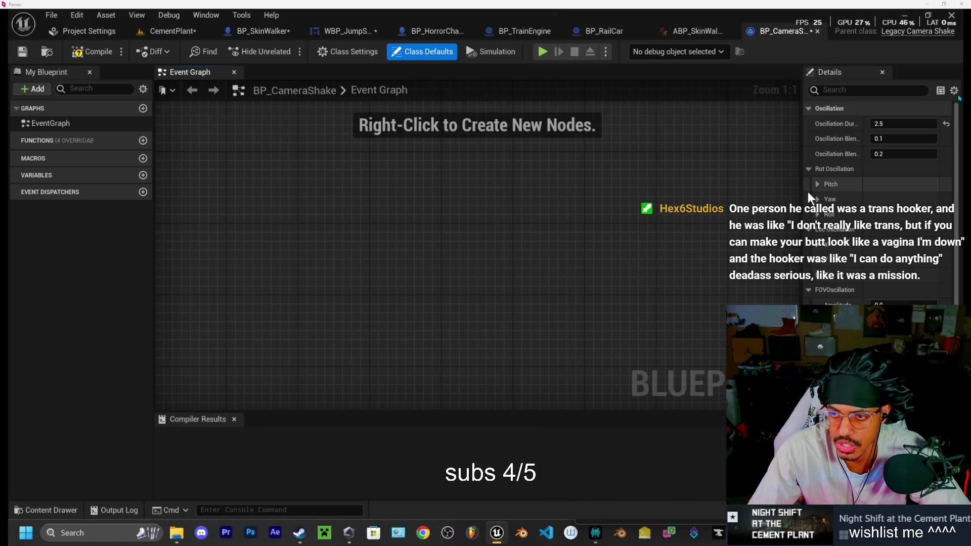
click(883, 124)
text(2.2)
key(Return)
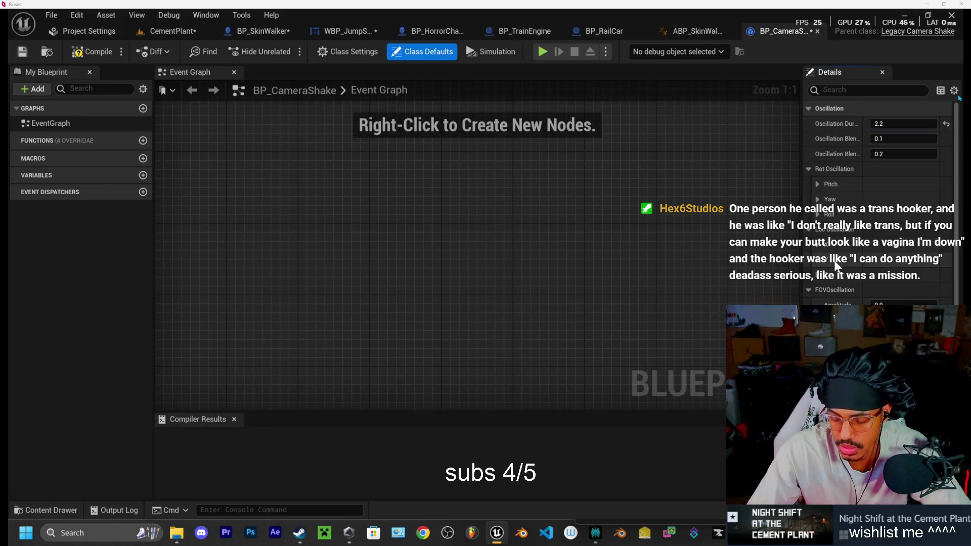
click(498, 537)
click(498, 537)
click(498, 537)
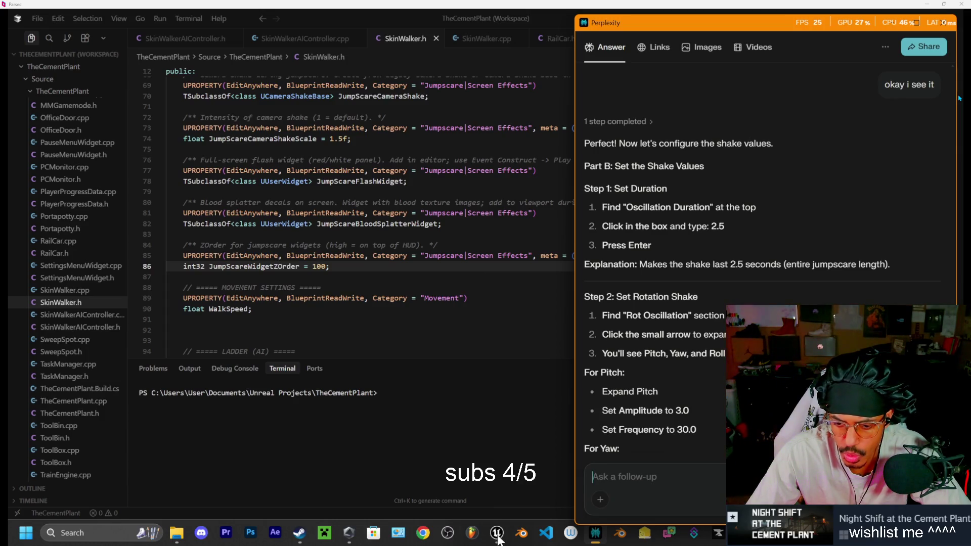
- Expand Rot Oscillation > Pitch to reveal its Amplitude and Frequency fields, checking Perplexity's steps
click(497, 536)
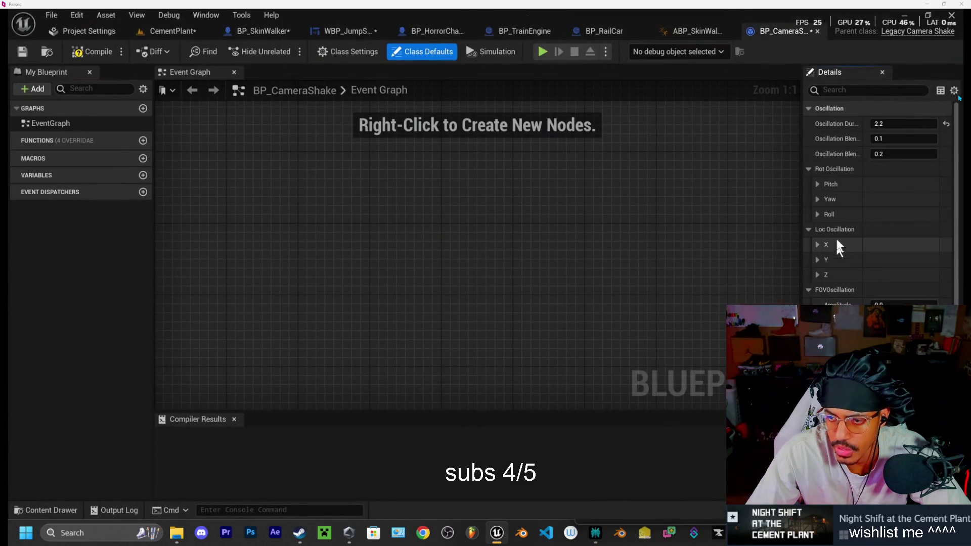
click(817, 184)
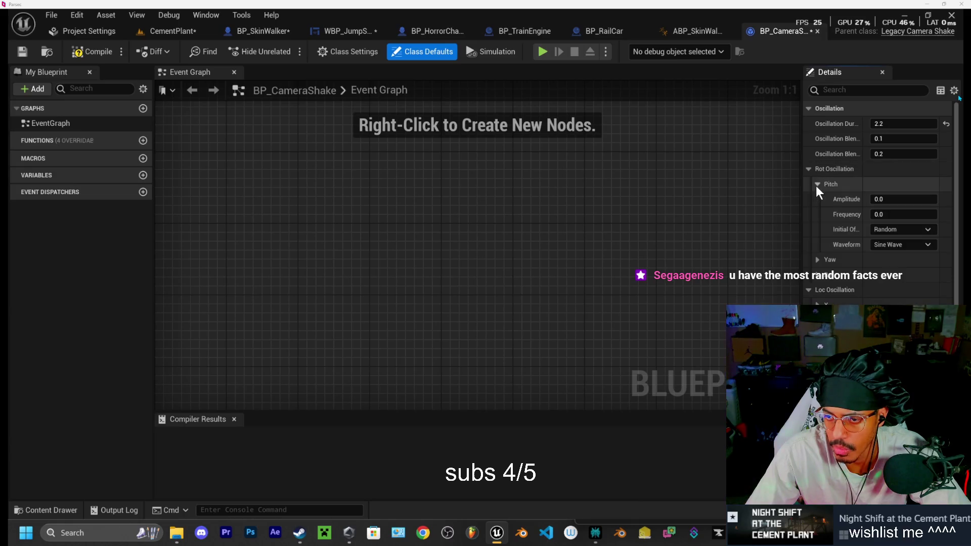
click(595, 535)
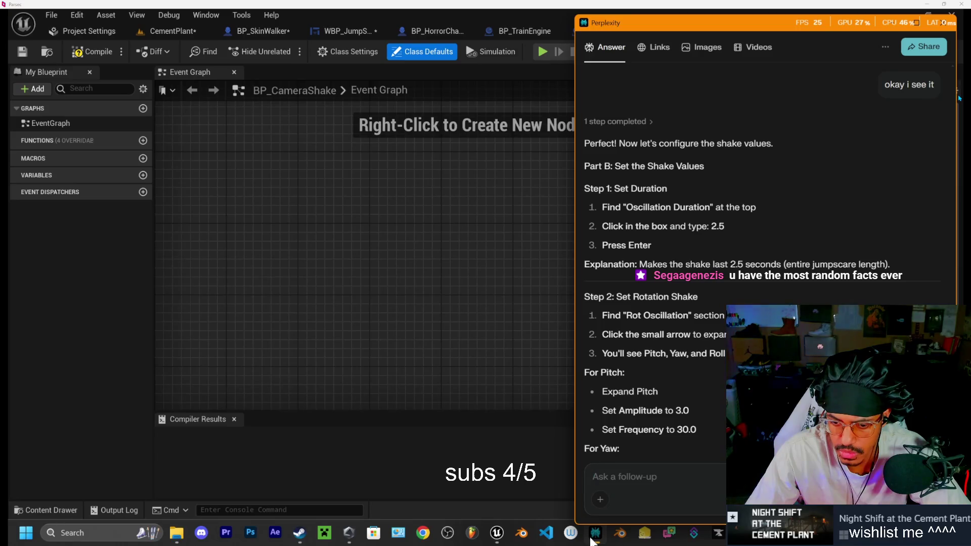
scroll(597, 511, down, 3)
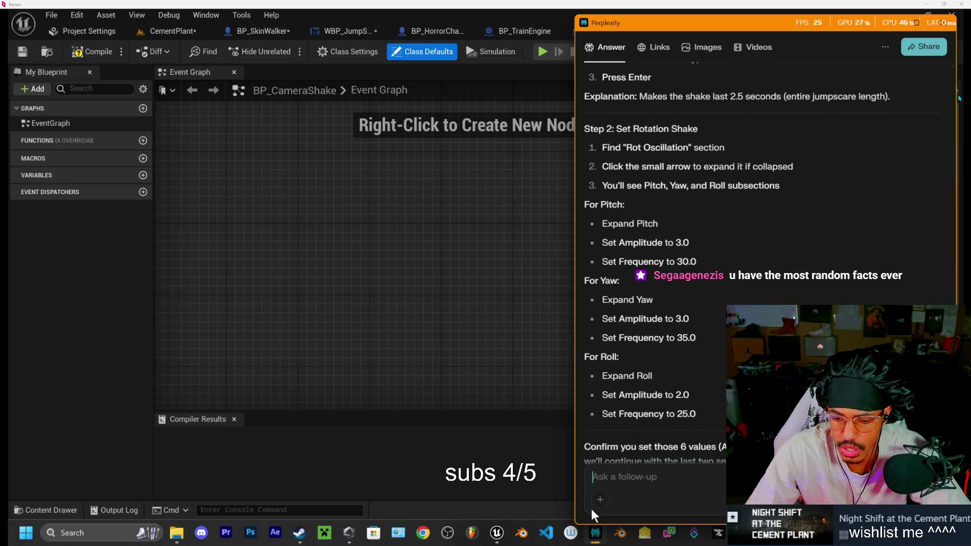
mouse_move(497, 538)
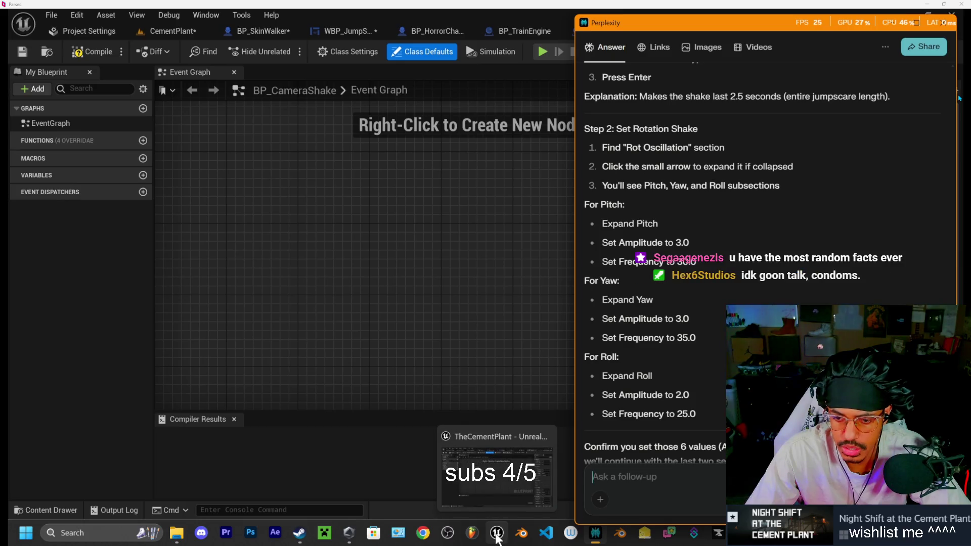
click(497, 537)
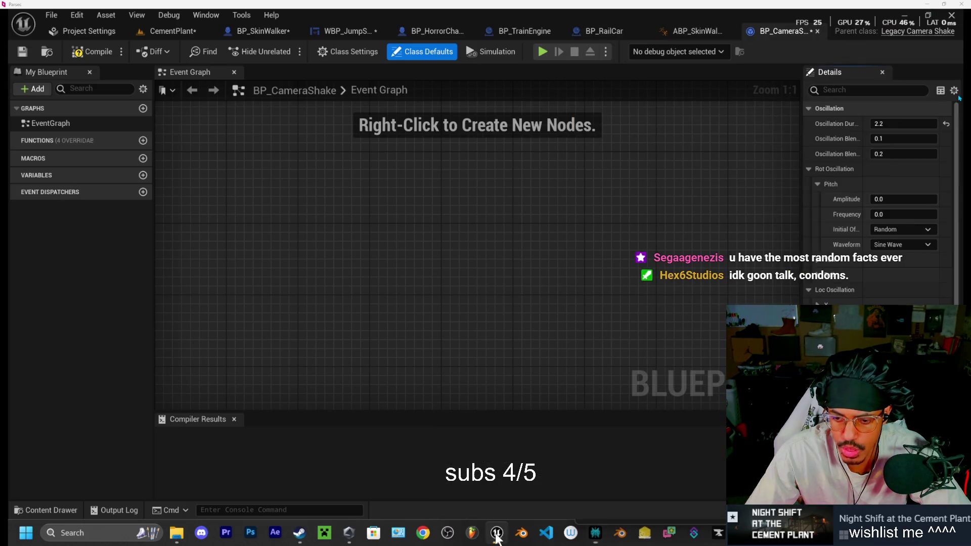
- Set the Pitch rotation oscillation to amplitude 3.0 and frequency 30.0
click(879, 199)
text(3)
click(888, 213)
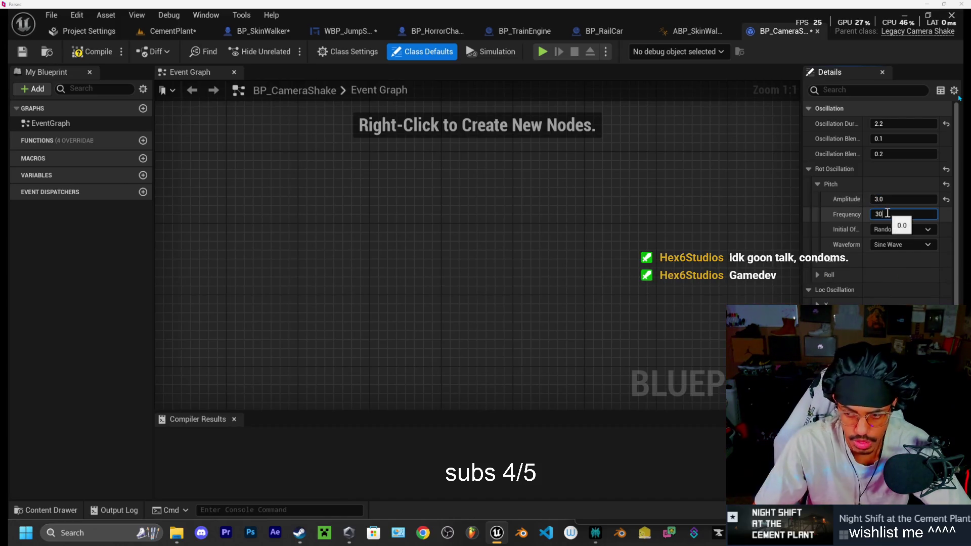
text(30)
key(Return)
- Set the Yaw rotation oscillation to amplitude 3.0 and frequency 35.0, then switch to Perplexity
click(819, 262)
click(879, 275)
text(3)
click(883, 289)
text(35)
key(Return)
scroll(883, 289, down, 1)
key(alt+Tab)
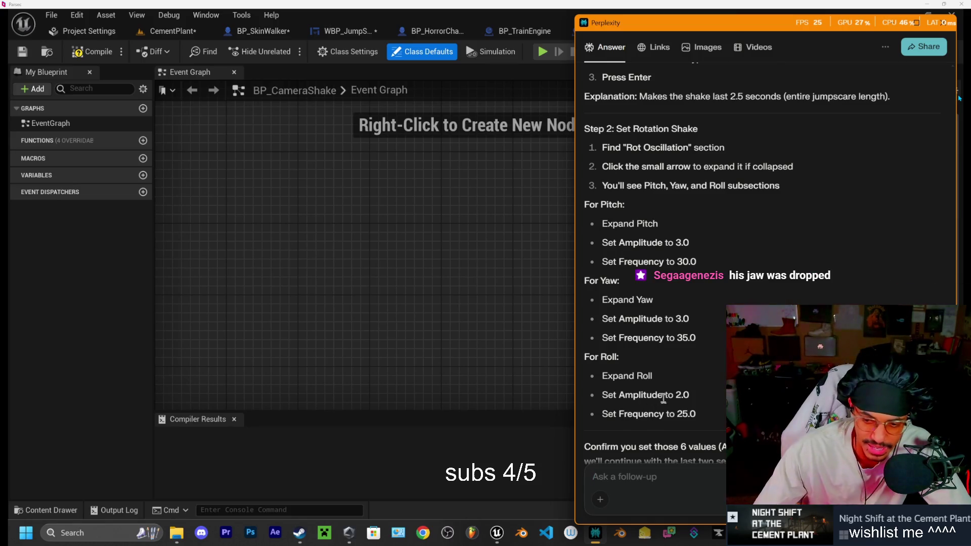
- Move between the Unreal and Perplexity windows and scroll to the end of Perplexity's answer
click(596, 534)
click(596, 535)
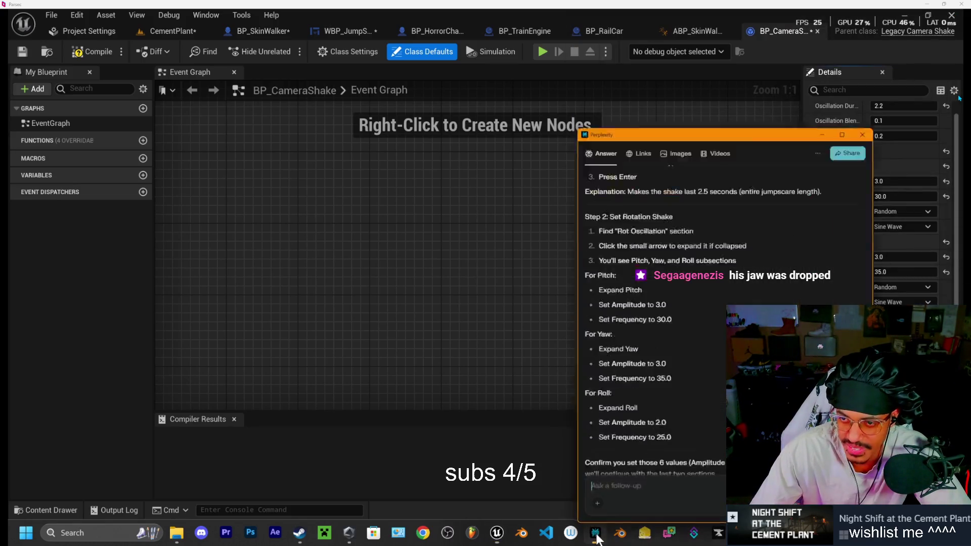
click(496, 534)
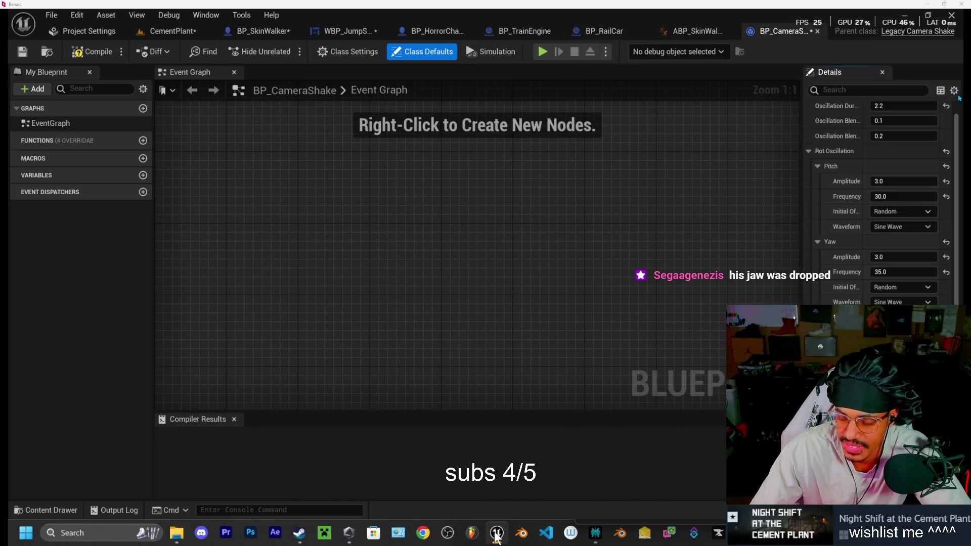
click(497, 534)
click(497, 535)
click(497, 534)
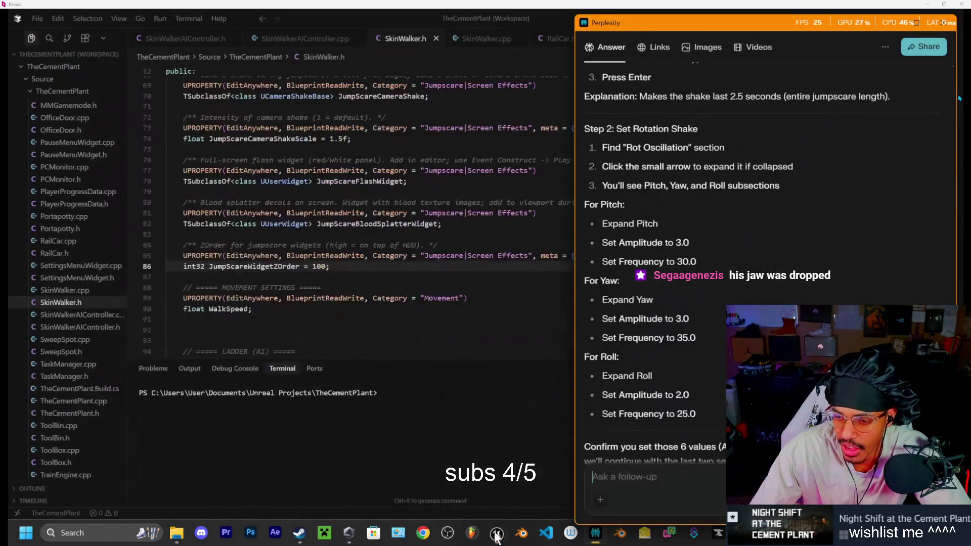
click(496, 534)
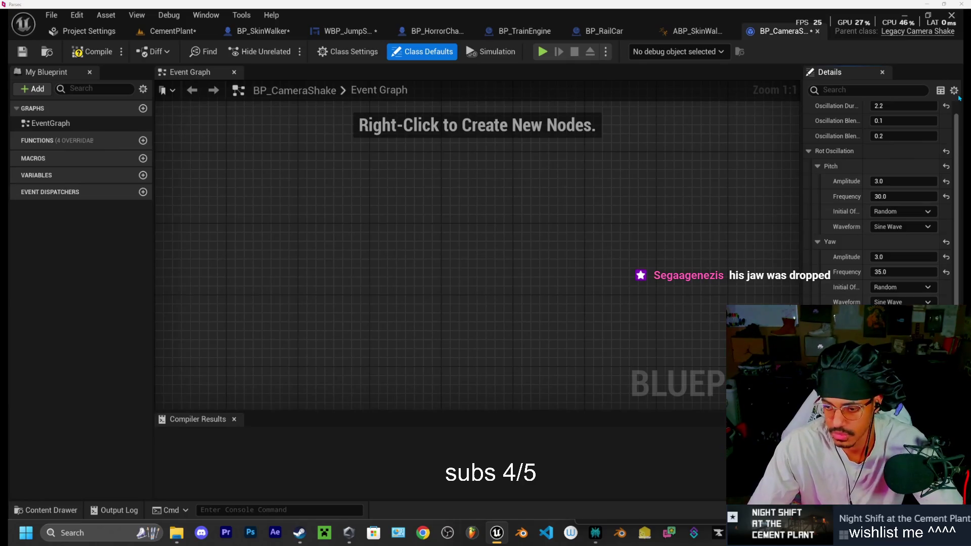
mouse_move(496, 533)
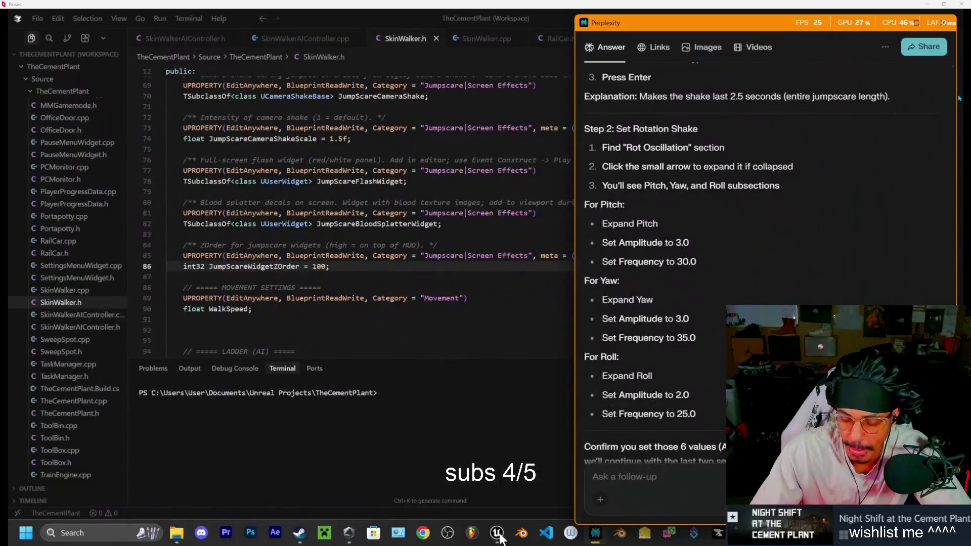
scroll(653, 424, down, 2)
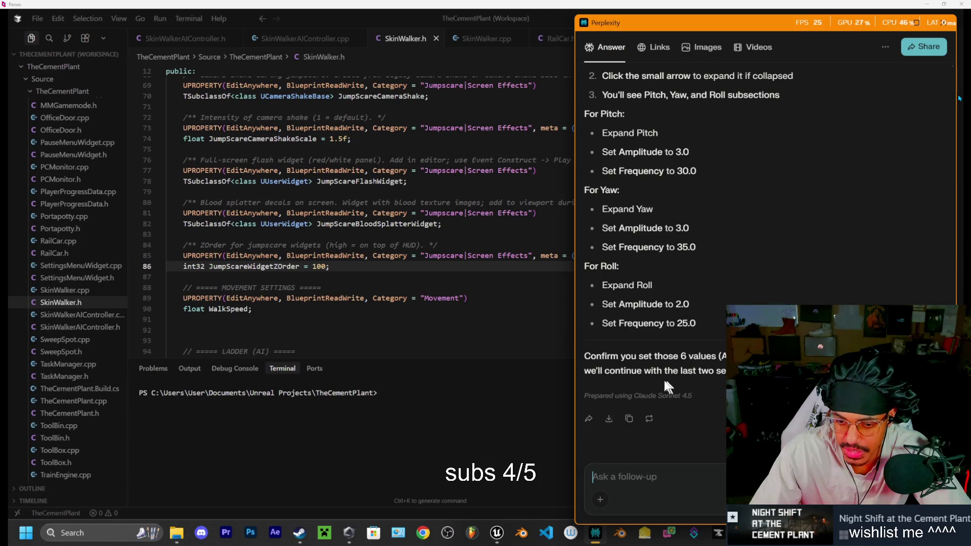
click(642, 477)
- Reply 'done' to Perplexity to get the location shake instructions
text(done)
key(Return)
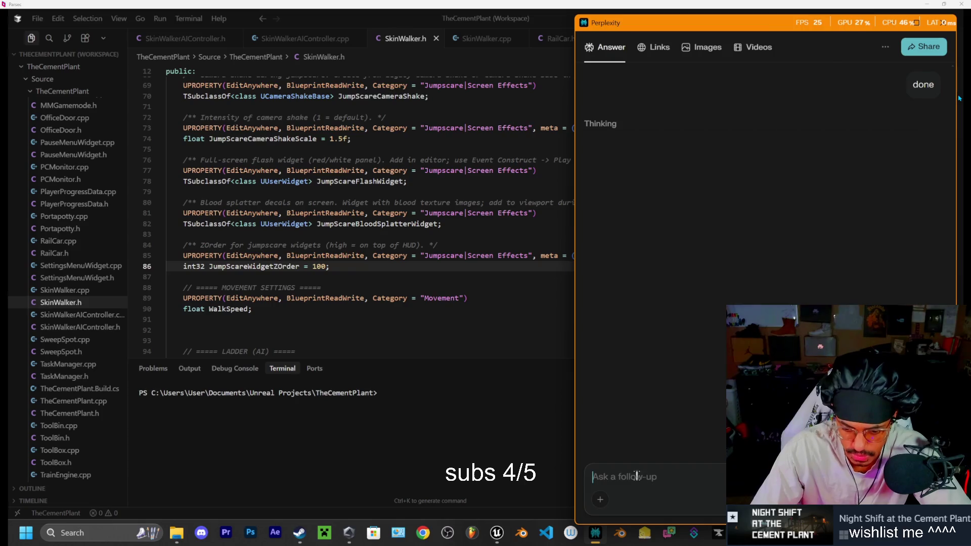
mouse_move(595, 536)
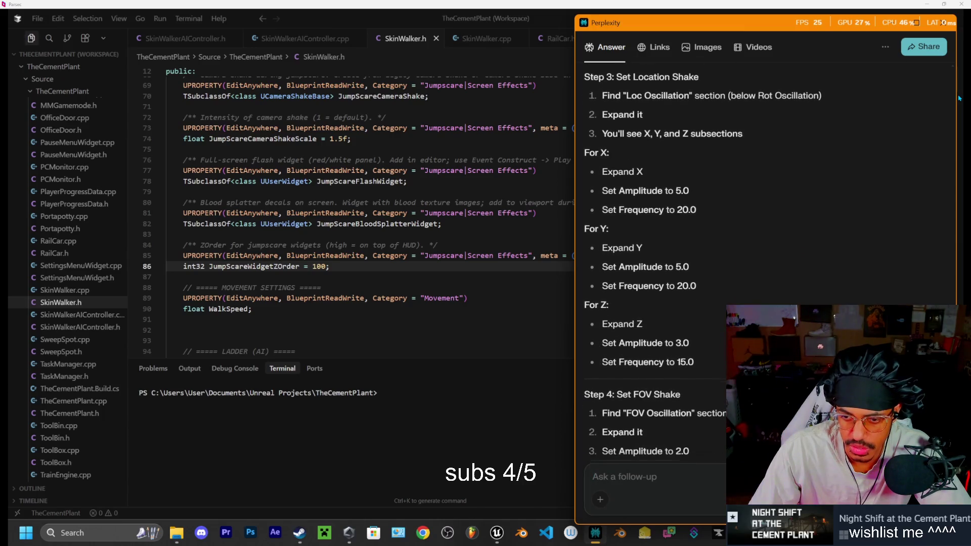
click(591, 540)
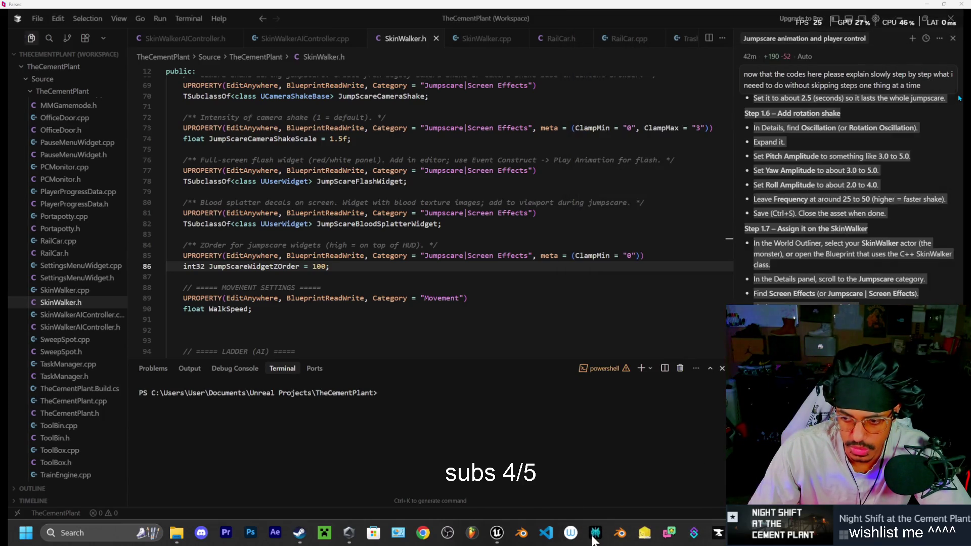
- Compare Perplexity's location-shake instructions against the editor's camera shake settings
click(498, 538)
mouse_move(500, 537)
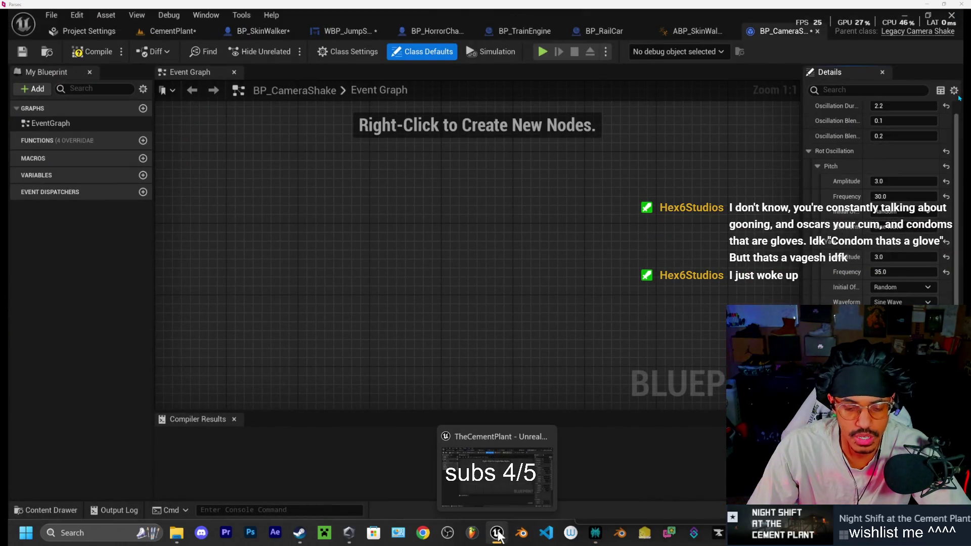
click(596, 536)
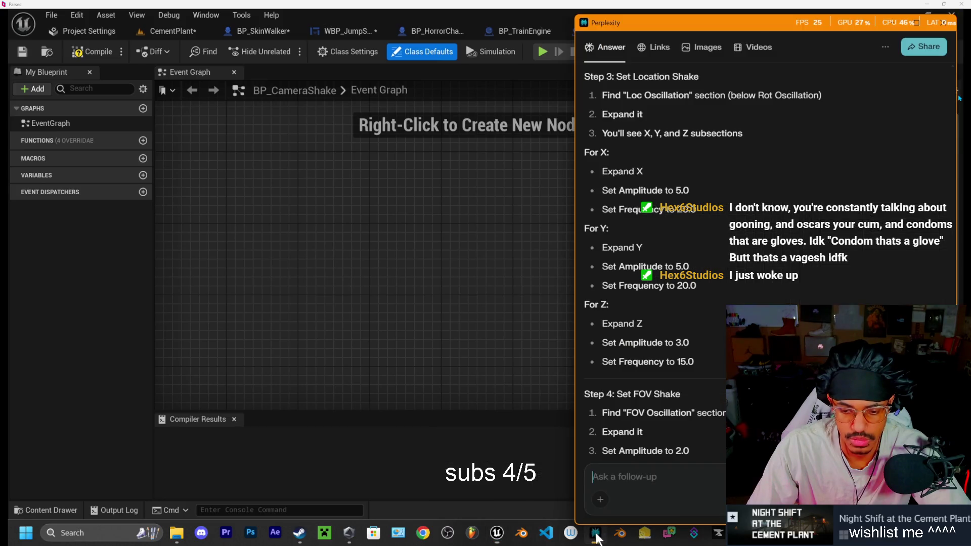
scroll(698, 340, down, 5)
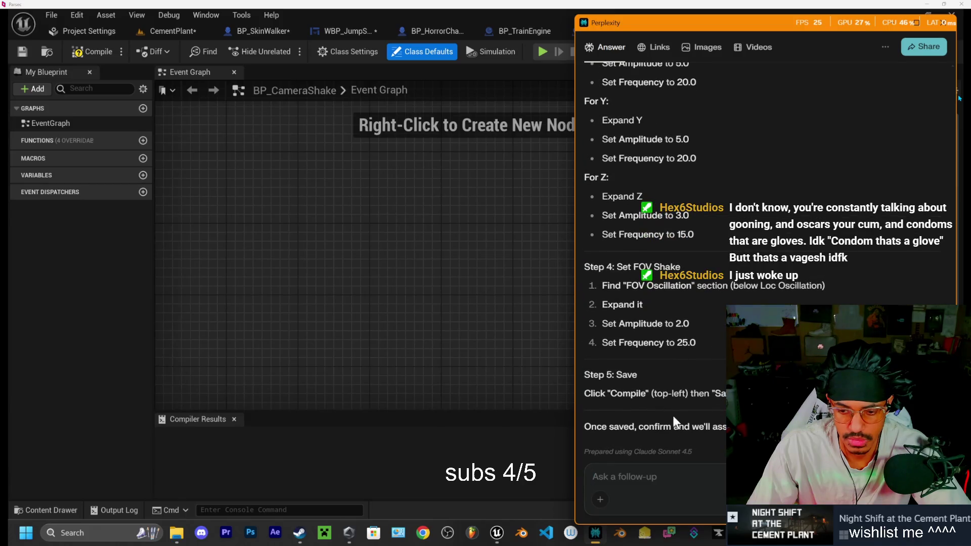
scroll(671, 414, up, 2)
scroll(670, 411, down, 2)
scroll(658, 397, up, 2)
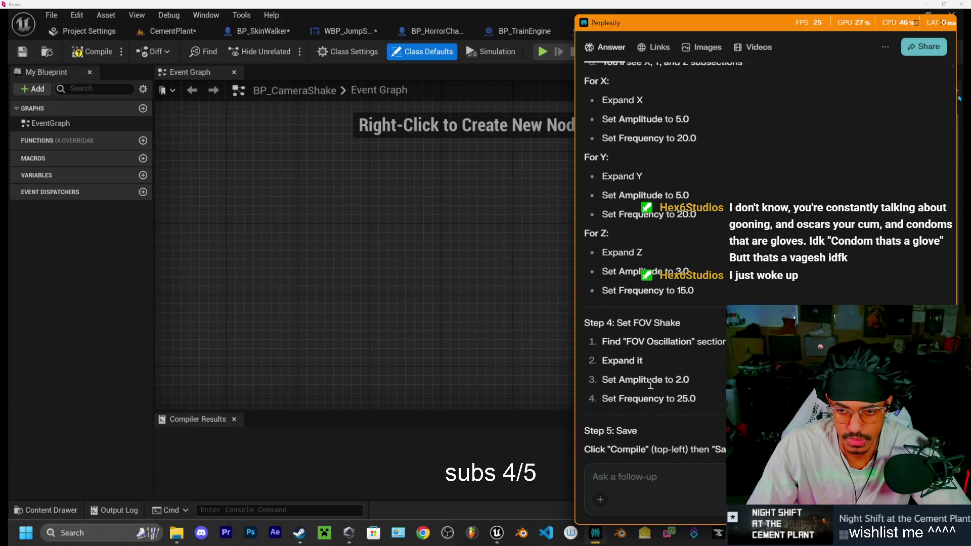
- Reread Step 3 and Step 4 for location and FOV shake values, then return to Unreal
click(600, 538)
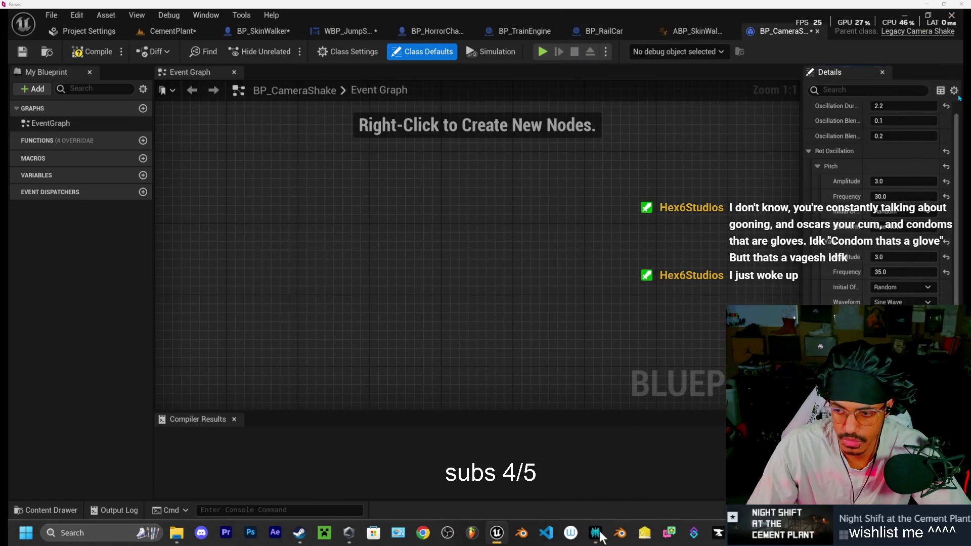
click(597, 534)
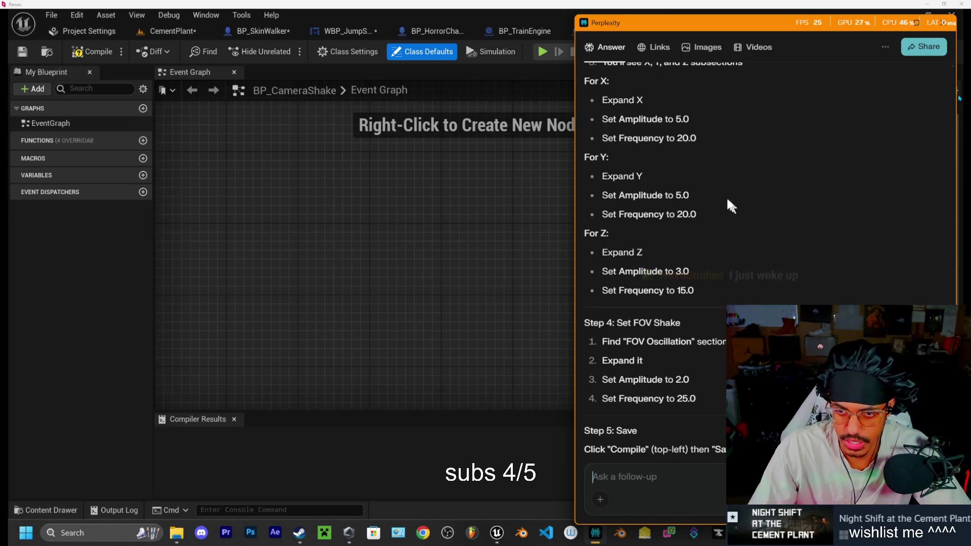
scroll(675, 174, up, 1)
scroll(654, 163, up, 2)
scroll(654, 168, down, 1)
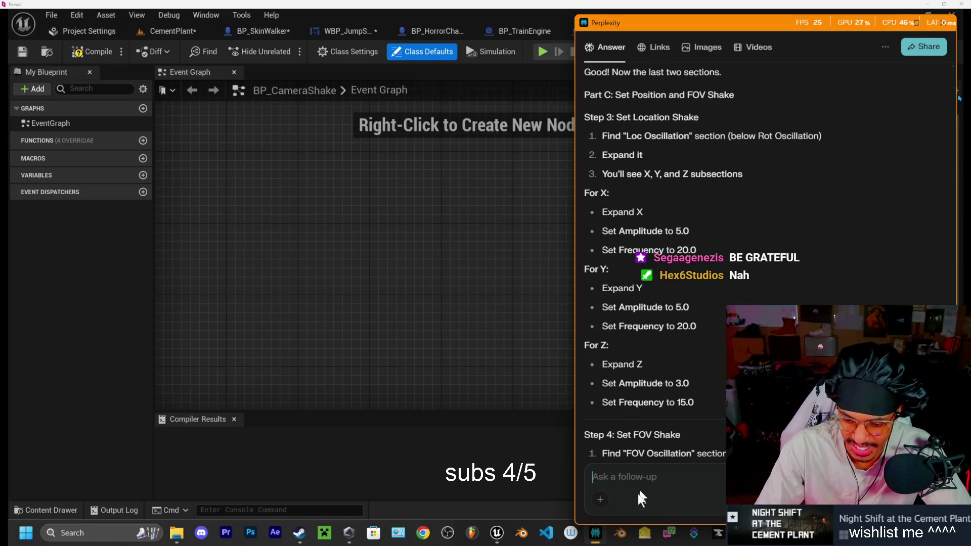
mouse_move(595, 533)
mouse_move(504, 540)
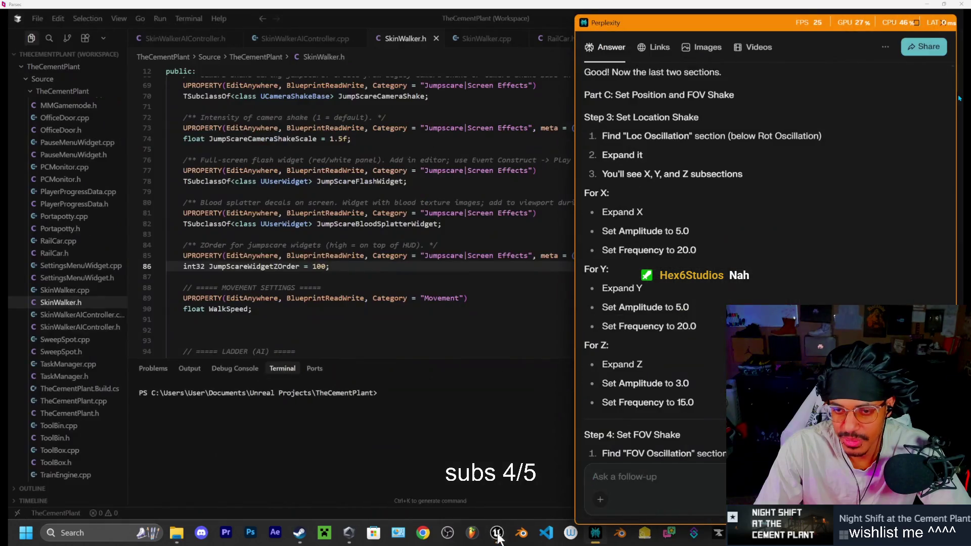
click(498, 538)
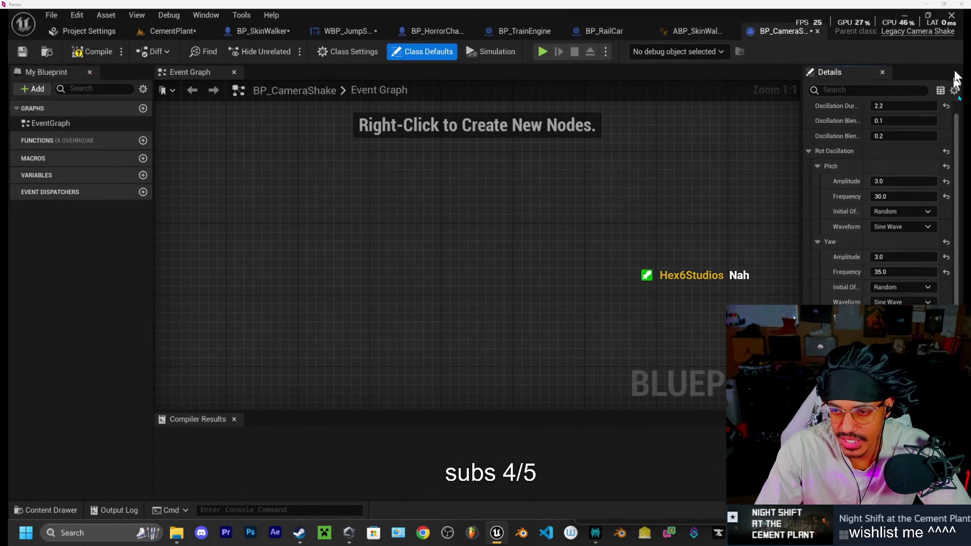
- Collapse Rot Oscillation and expand the X and Y location oscillation settings
click(810, 150)
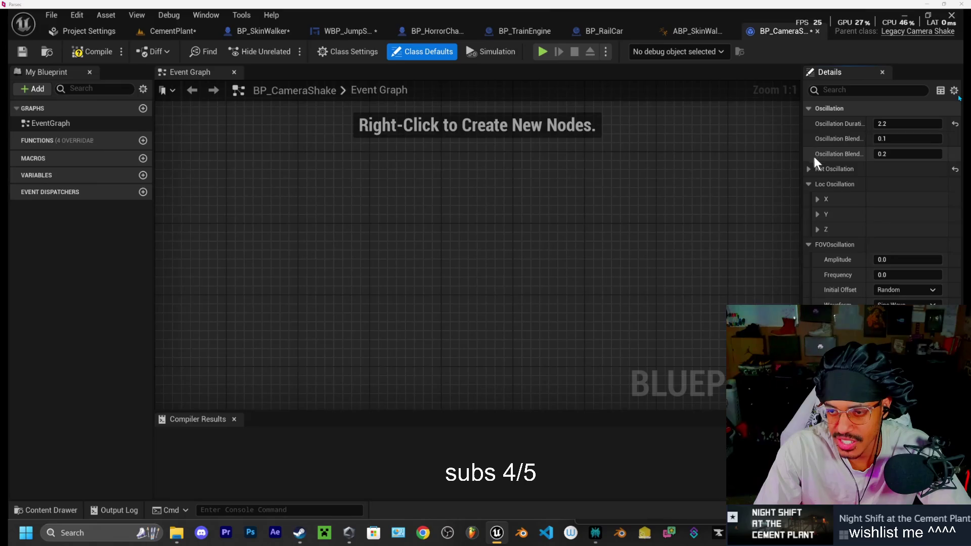
click(817, 200)
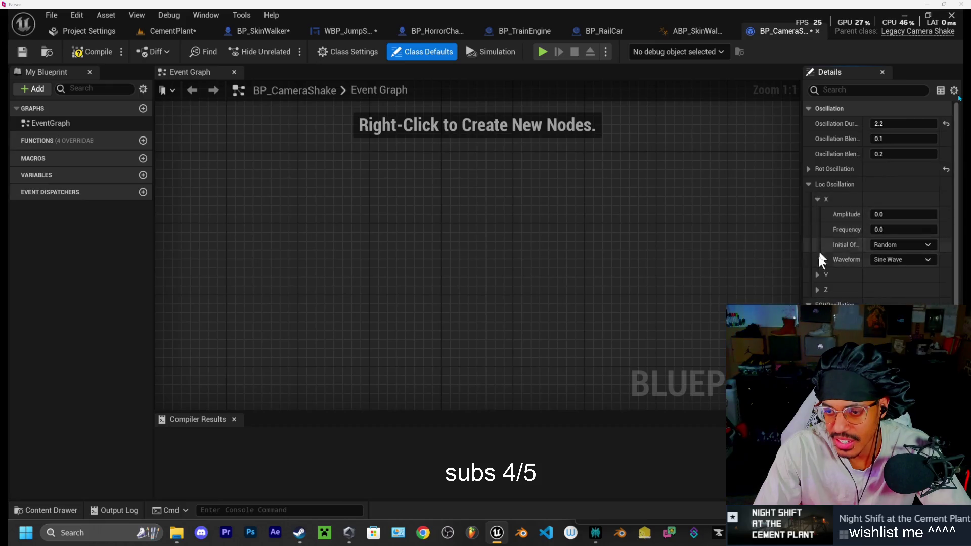
click(817, 275)
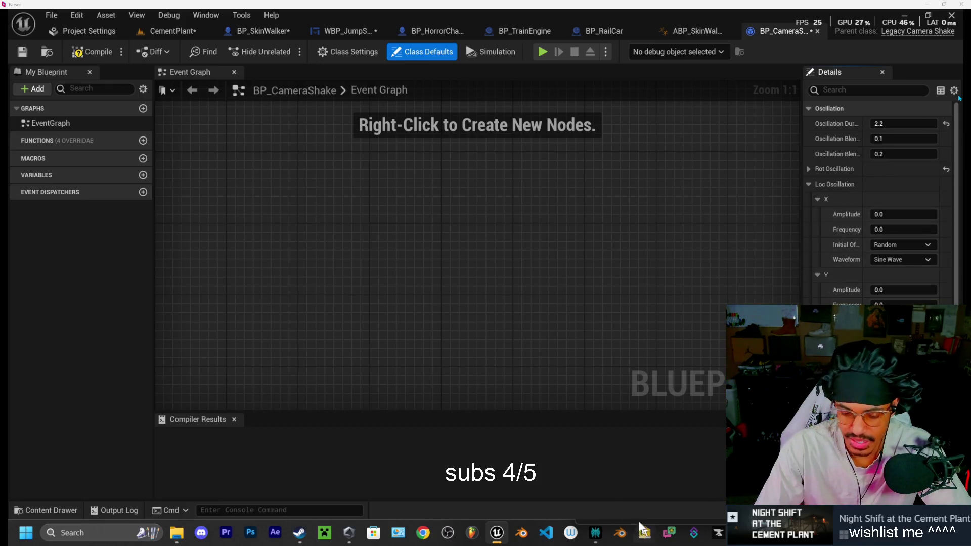
click(498, 534)
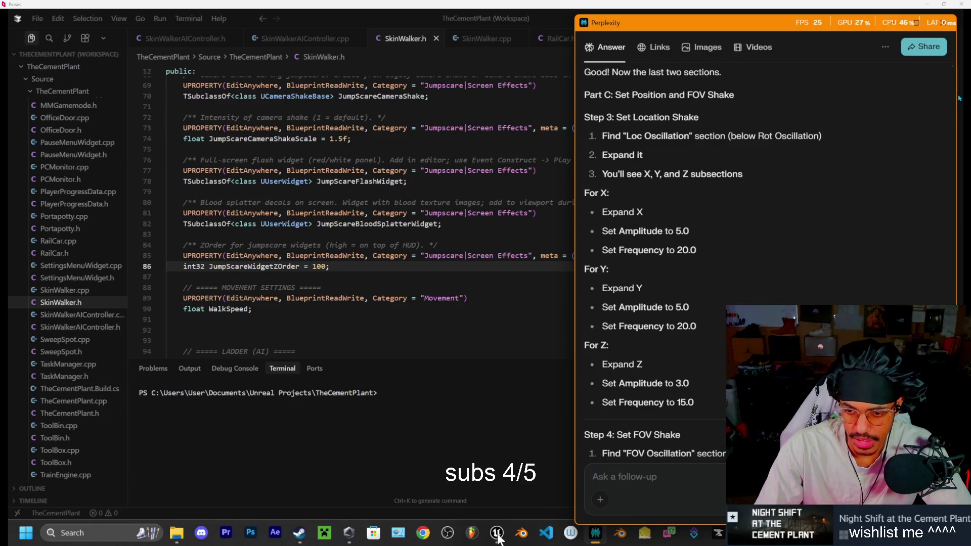
click(497, 536)
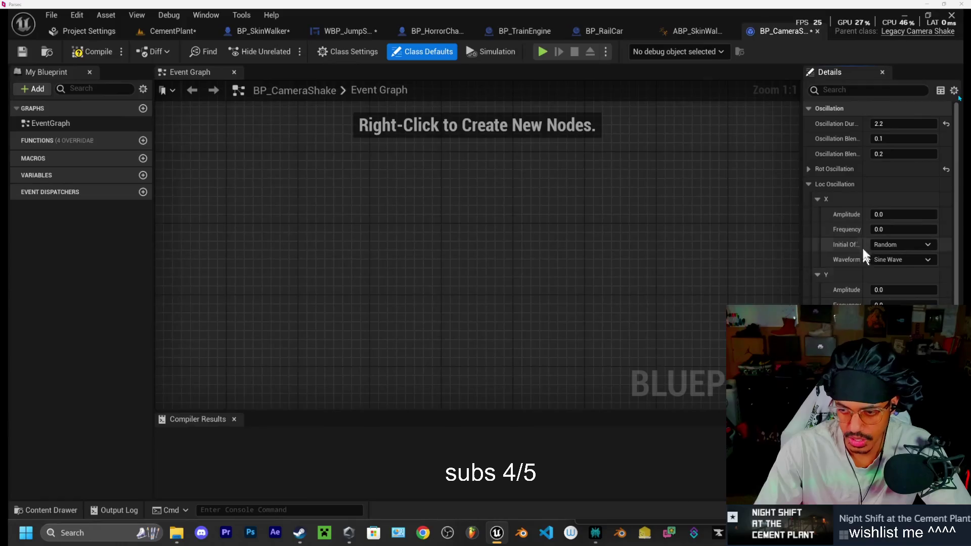
- Give both X and Y location oscillation amplitude 5.0 and frequency 20.0
click(881, 215)
text(5)
click(880, 230)
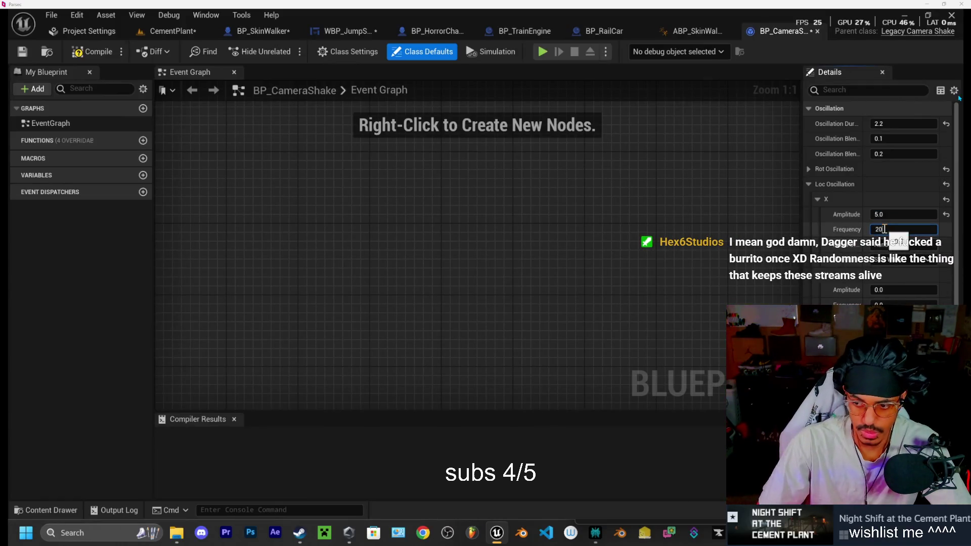
text(20)
click(879, 290)
text(5)
click(880, 303)
text(20)
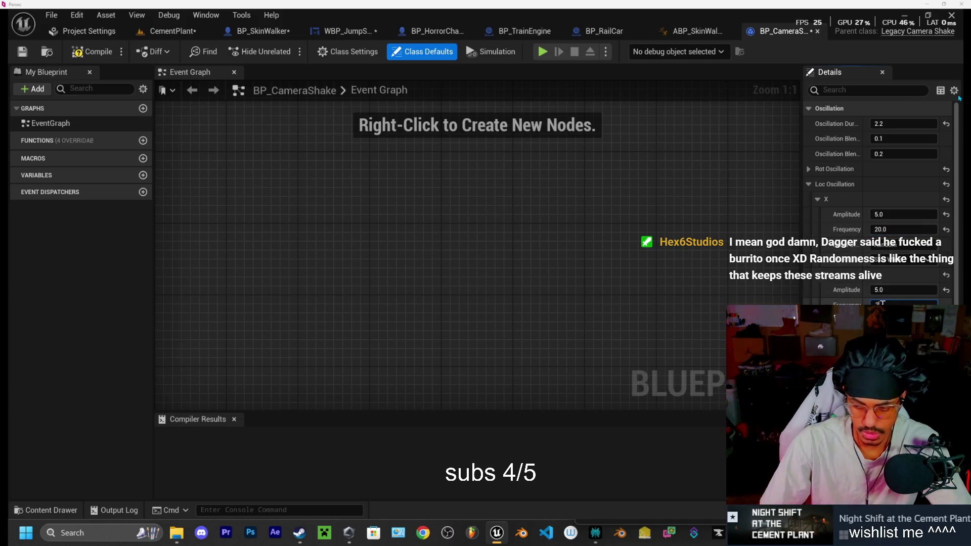
key(Return)
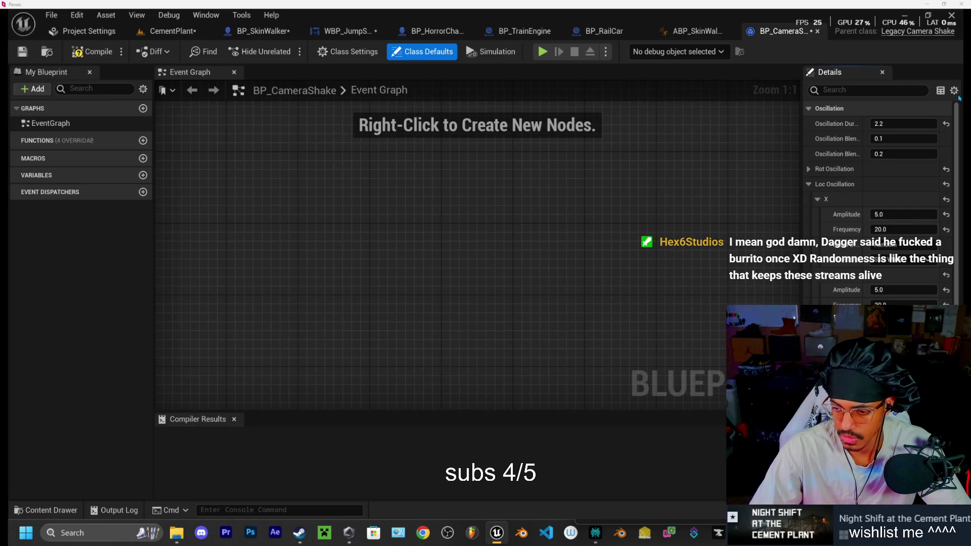
- Collapse Loc Oscillation and expand FOV Oscillation, checking the Perplexity guide for its values
click(809, 185)
click(809, 199)
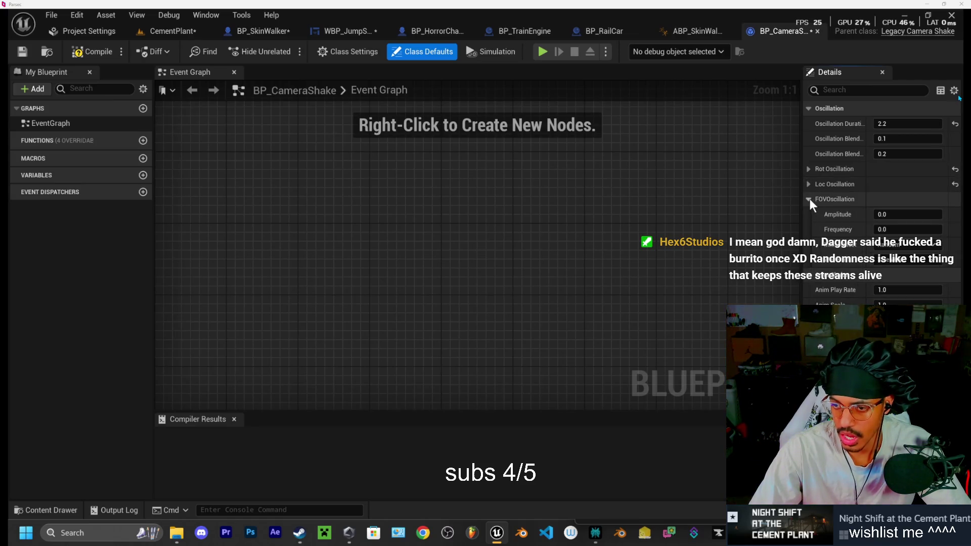
click(597, 535)
scroll(639, 391, down, 3)
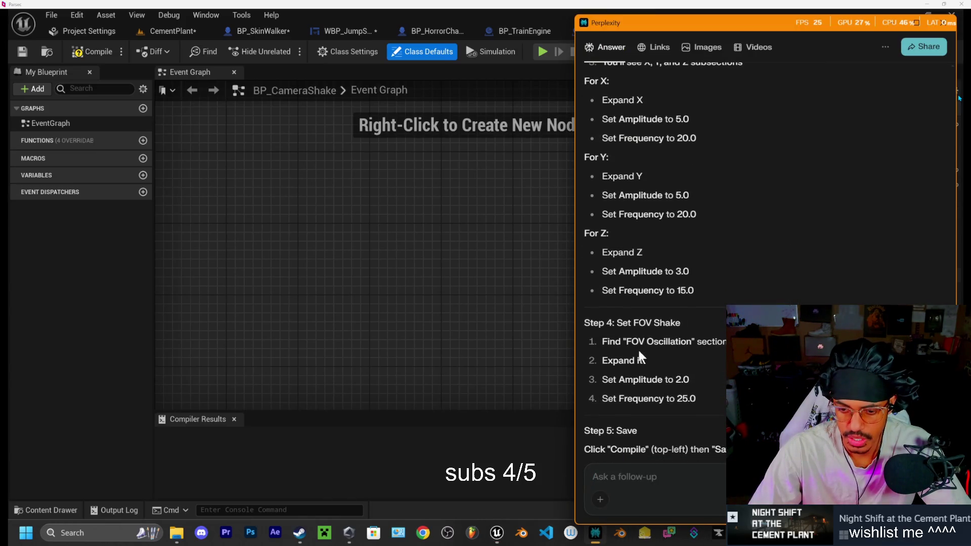
scroll(640, 341, down, 1)
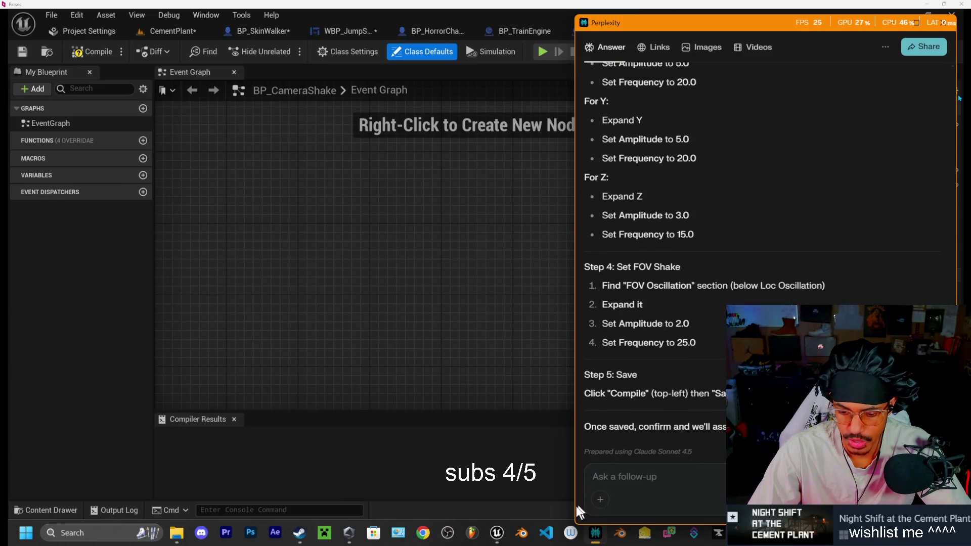
click(596, 537)
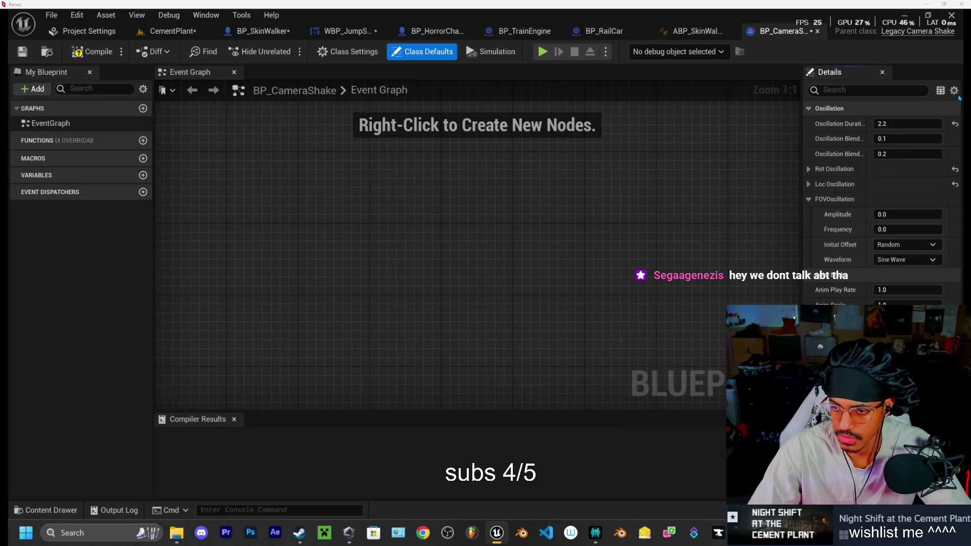
- Set FOV oscillation amplitude 2.0 and frequency 25.0, then compile BP_CameraShake
click(886, 215)
text(2)
click(886, 229)
text(2)
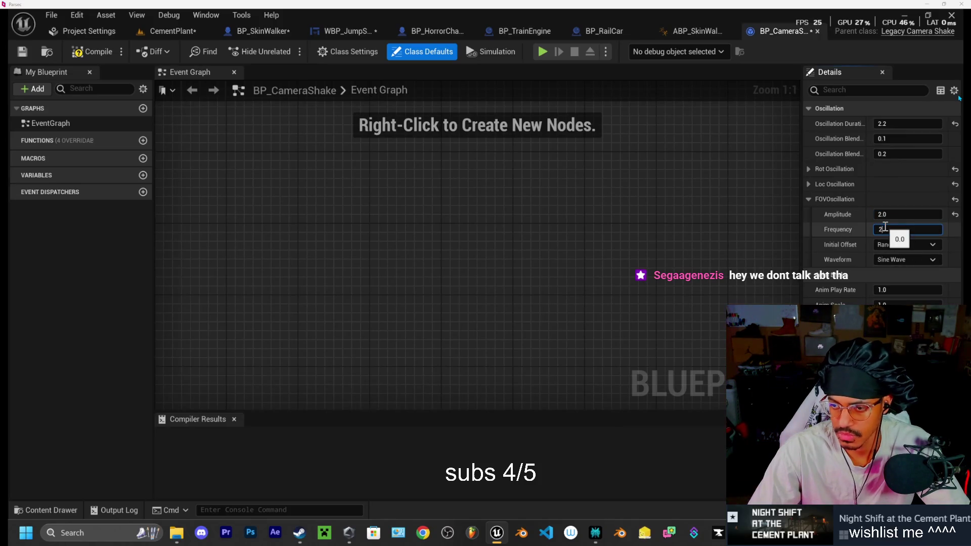
key(Return)
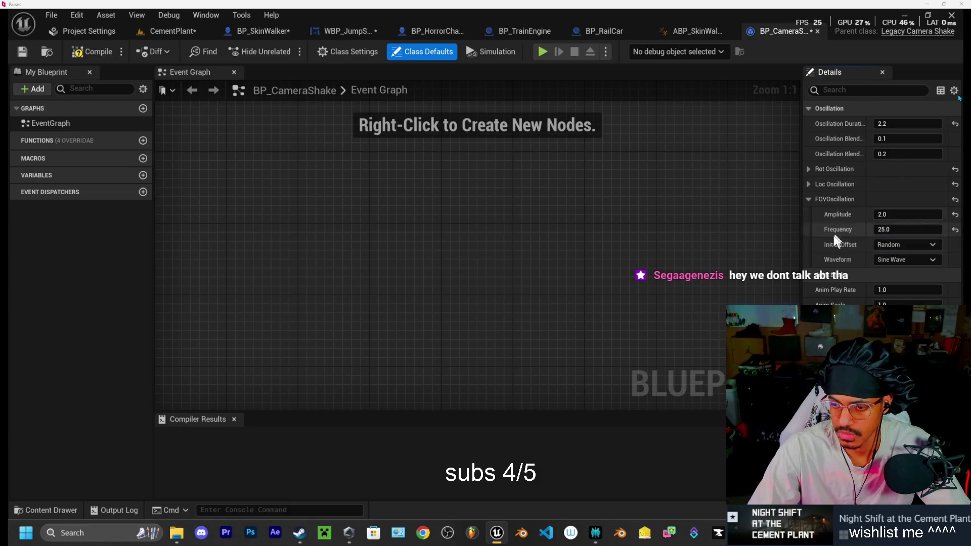
click(76, 52)
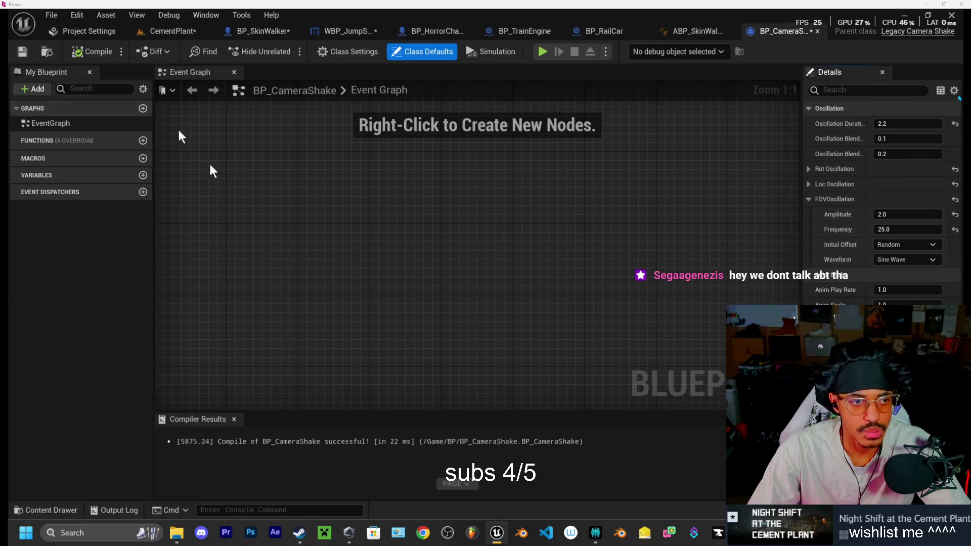
- Tell Perplexity the shake settings are done and ask whether they'll be overkill
click(595, 536)
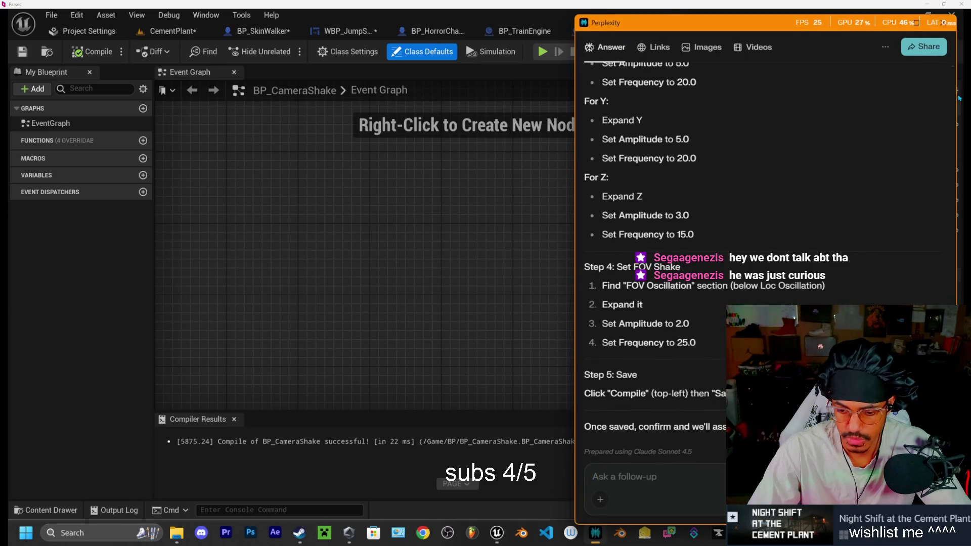
text(done and )
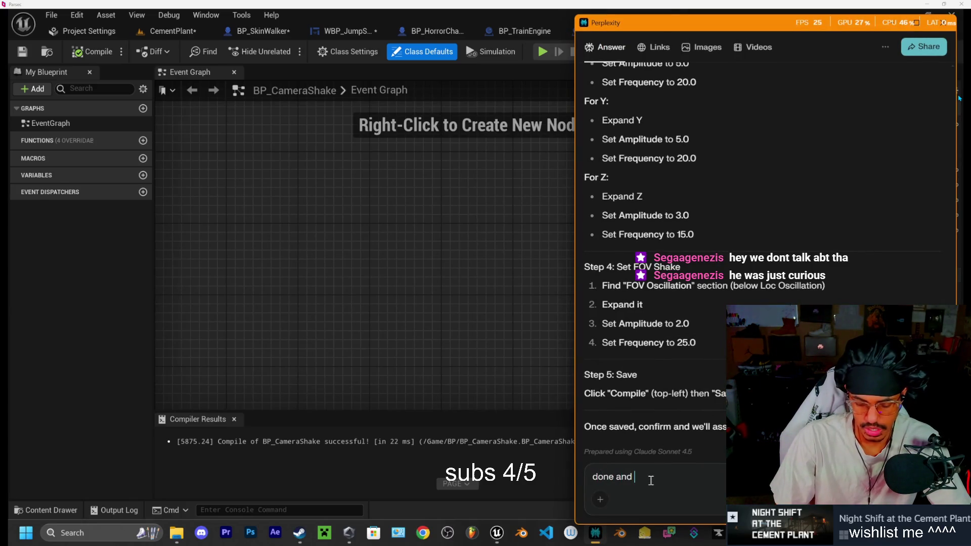
text(this wont )
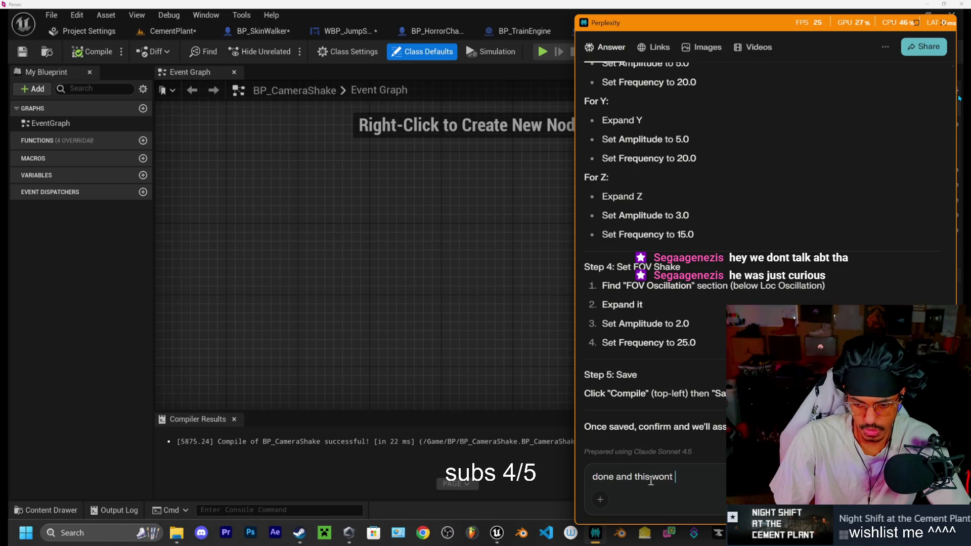
text(be overk)
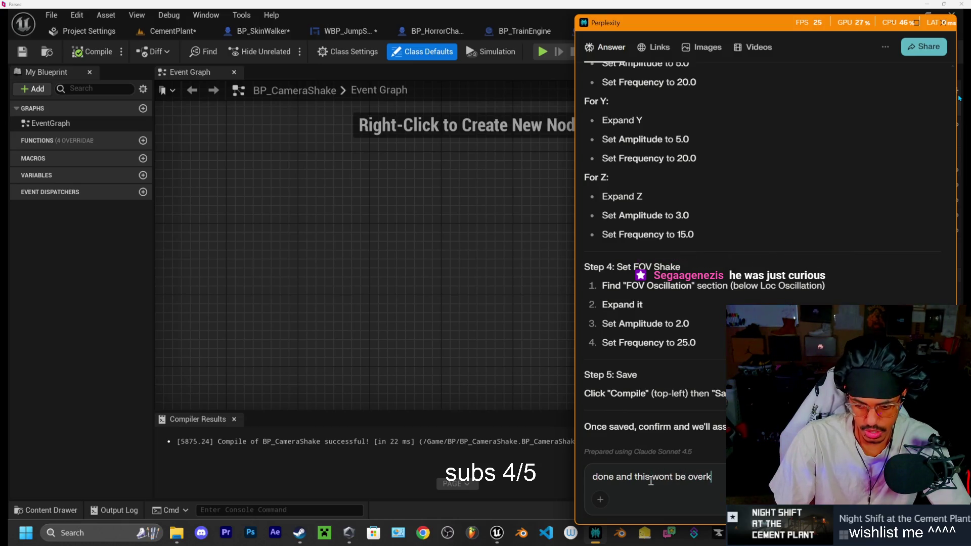
text(ill sl)
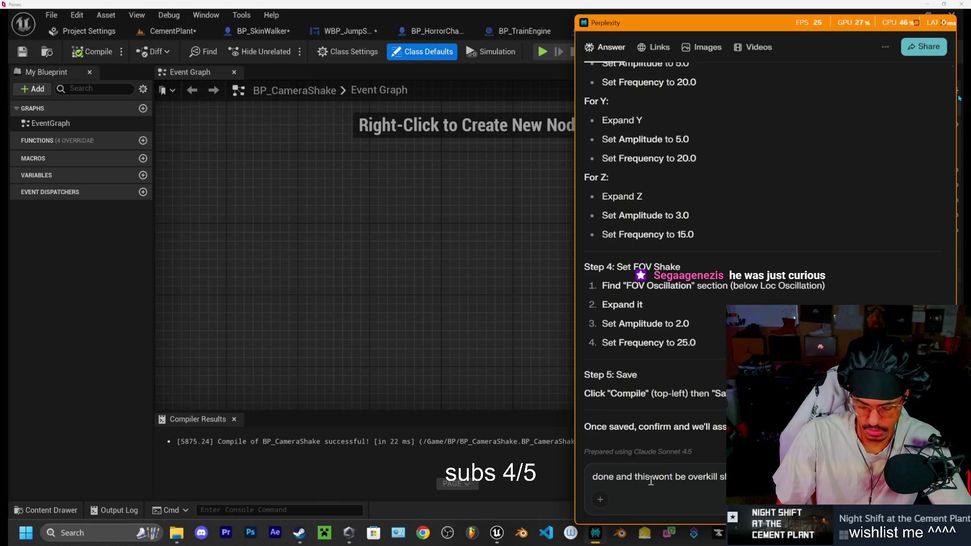
key(Return)
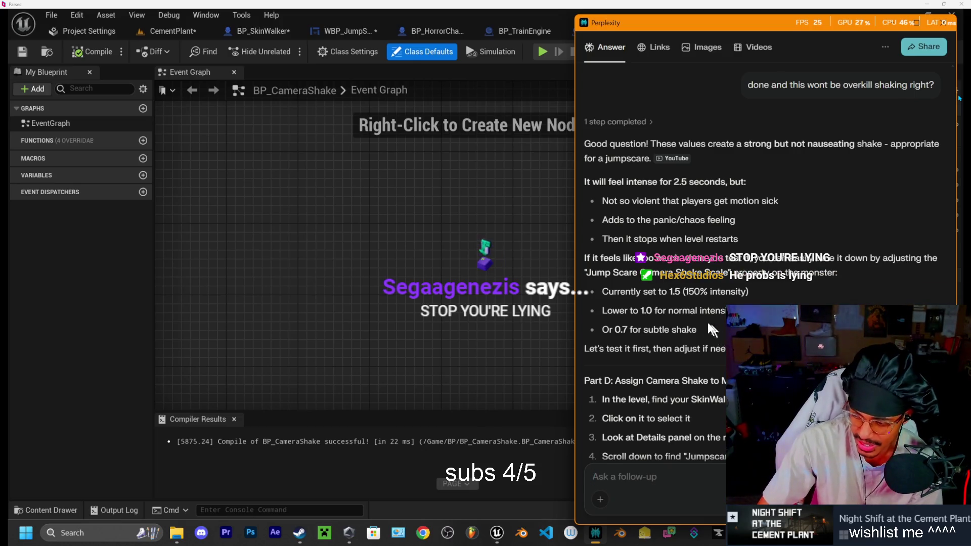
- After reading the answer about the 1.5 jumpscare shake scale, switch to the Chrome browser
click(423, 533)
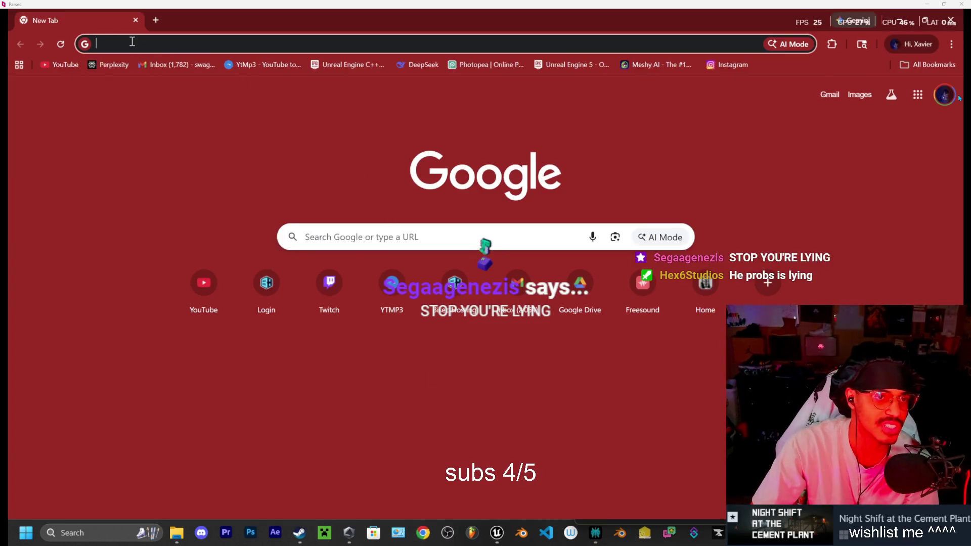
- Search YouTube for 'sidesh' and go to the reaction channel's page
click(55, 68)
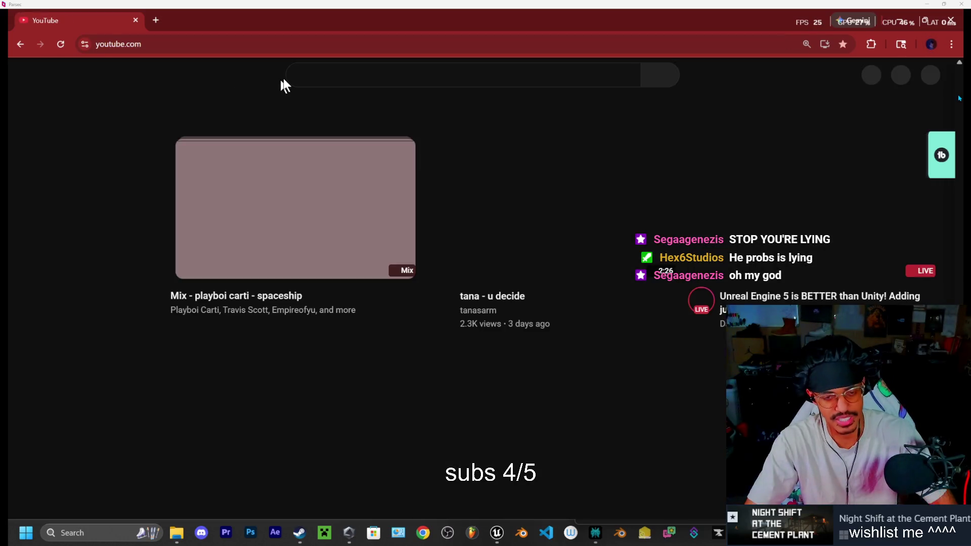
click(321, 71)
text(sidesh)
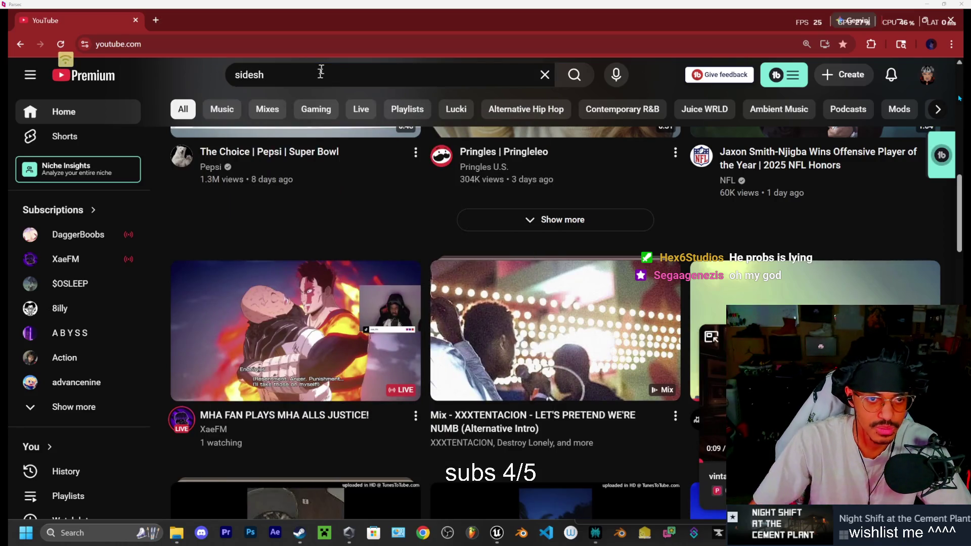
click(266, 66)
click(300, 107)
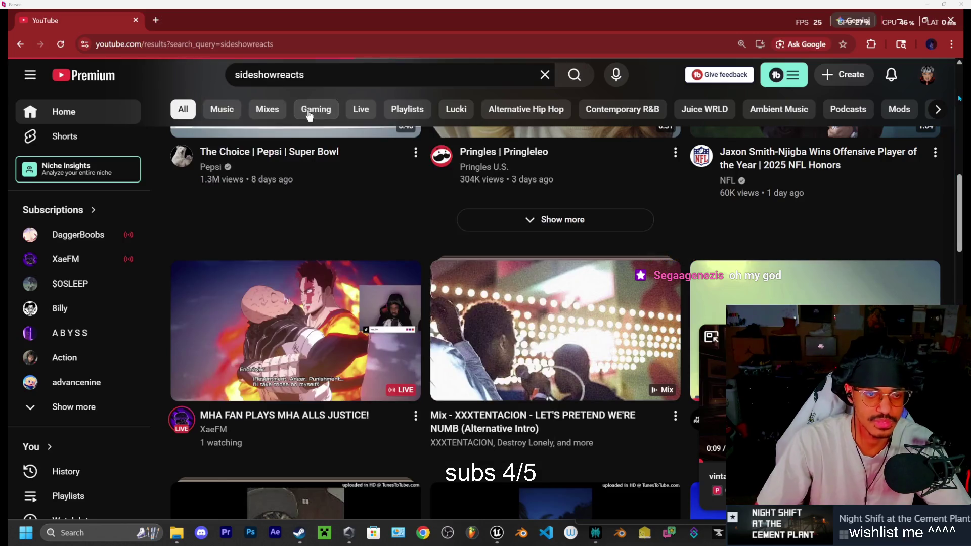
click(293, 207)
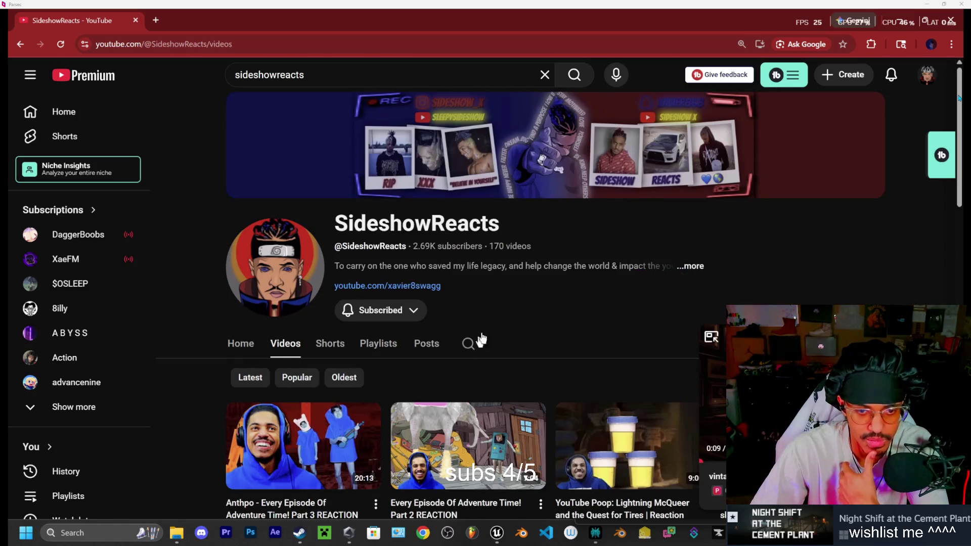
- Scroll down through the channel's videos and start a prank video
scroll(557, 276, down, 2)
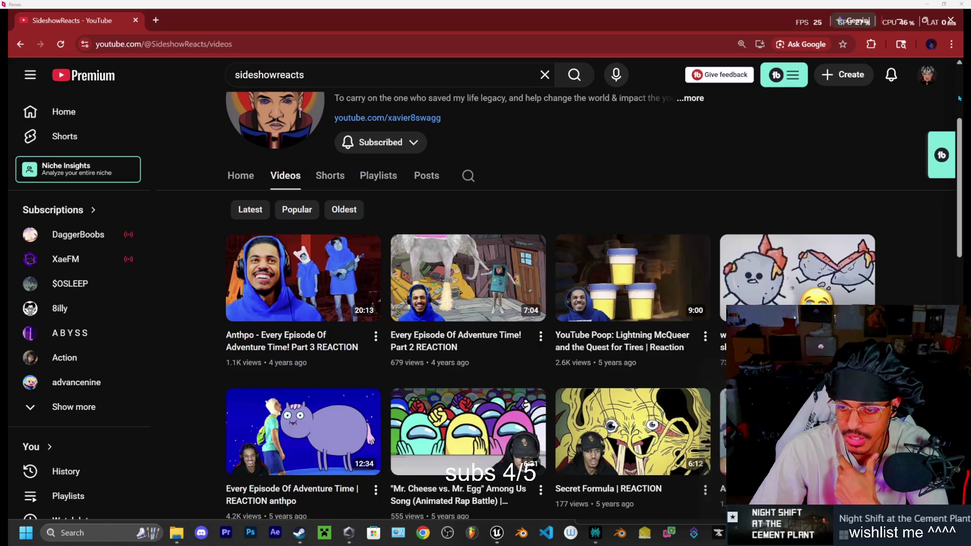
scroll(404, 273, down, 3)
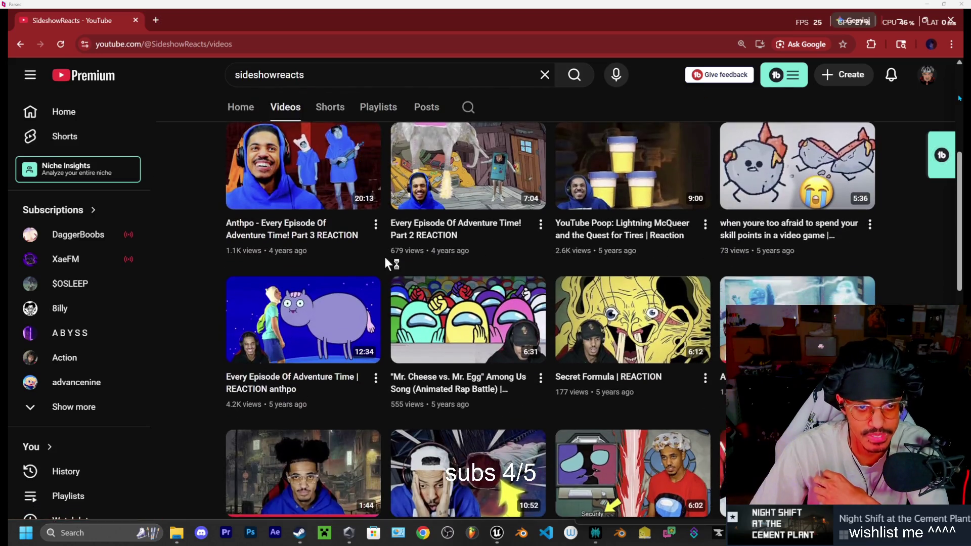
scroll(385, 257, down, 5)
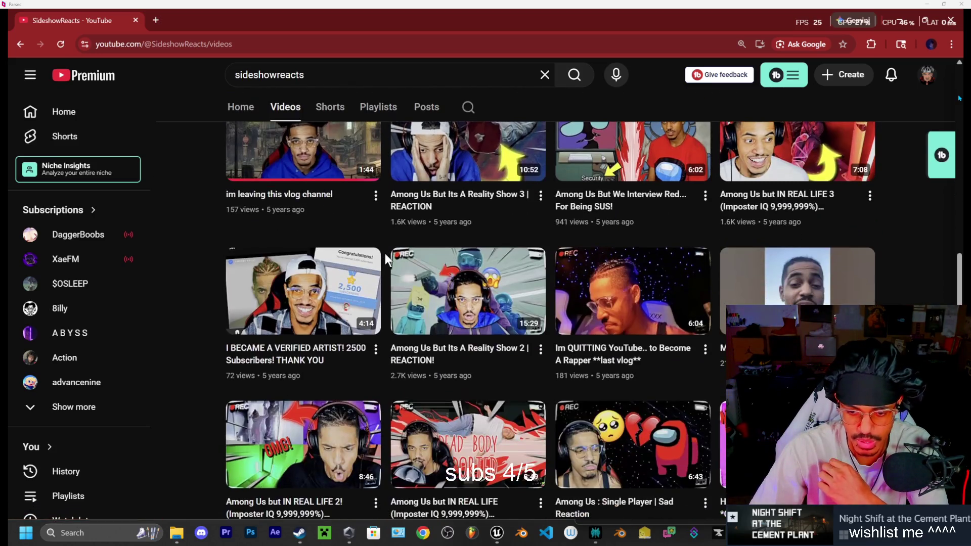
scroll(385, 256, down, 5)
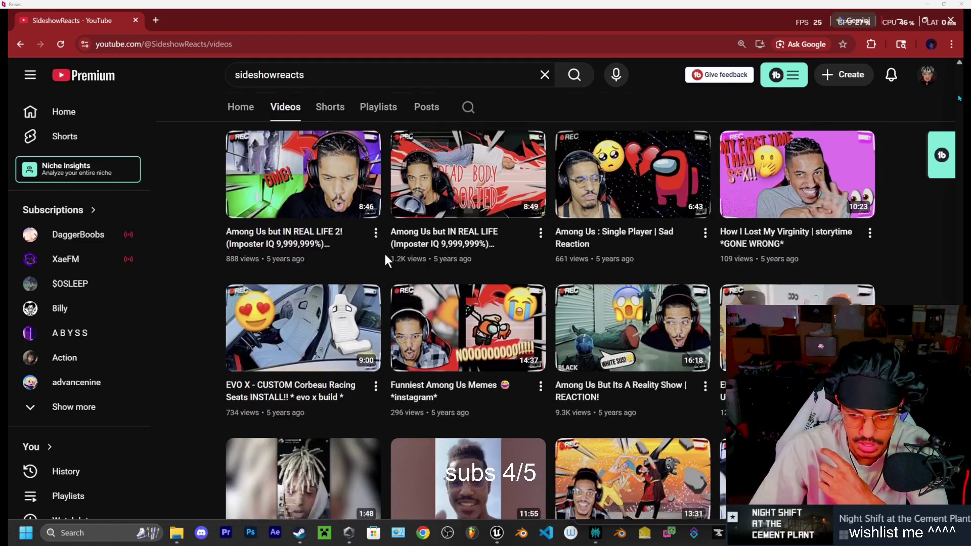
scroll(385, 257, down, 2)
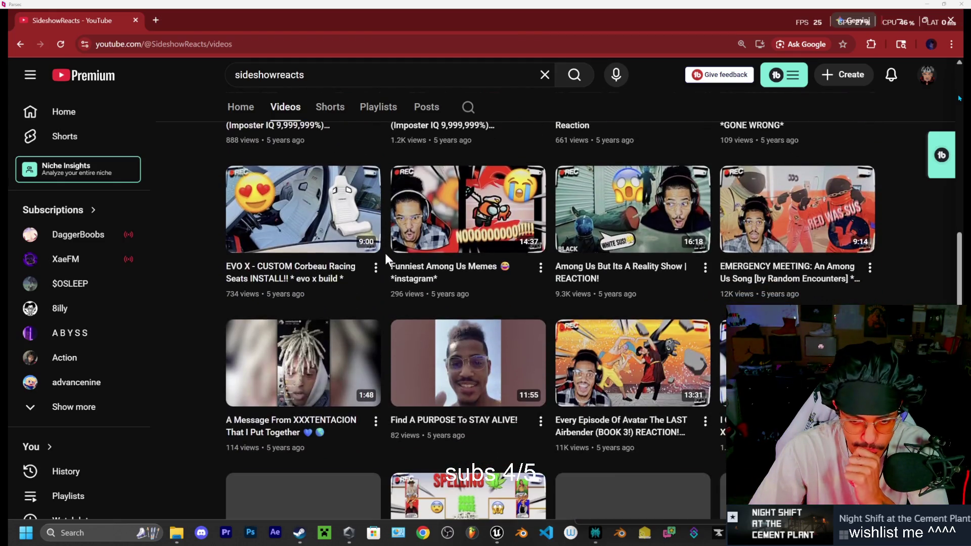
scroll(386, 257, down, 1)
scroll(386, 259, down, 3)
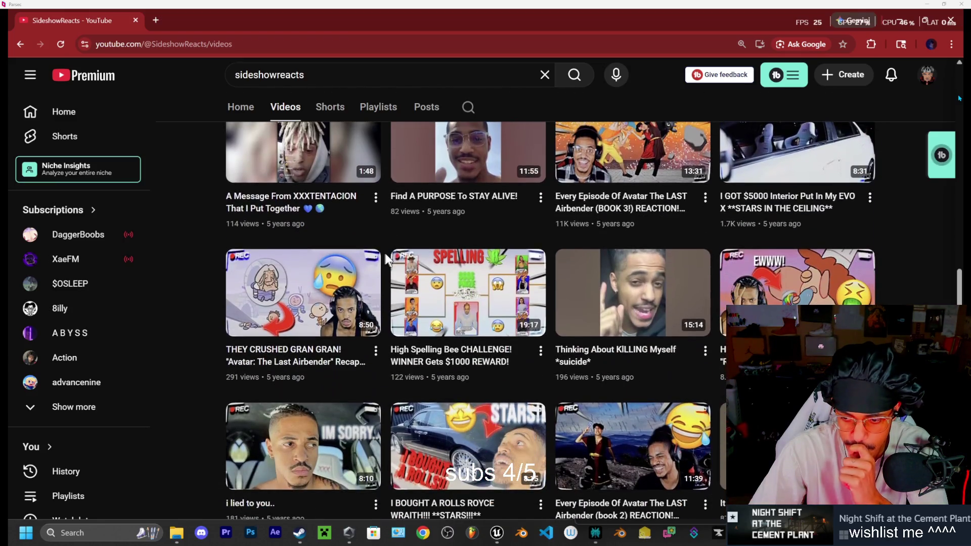
scroll(386, 259, down, 1)
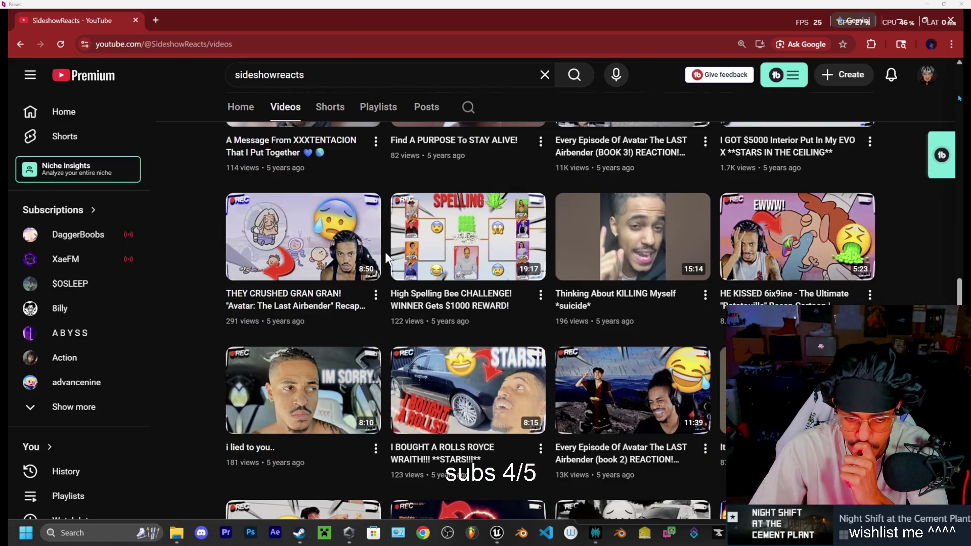
scroll(385, 258, down, 4)
scroll(385, 259, down, 3)
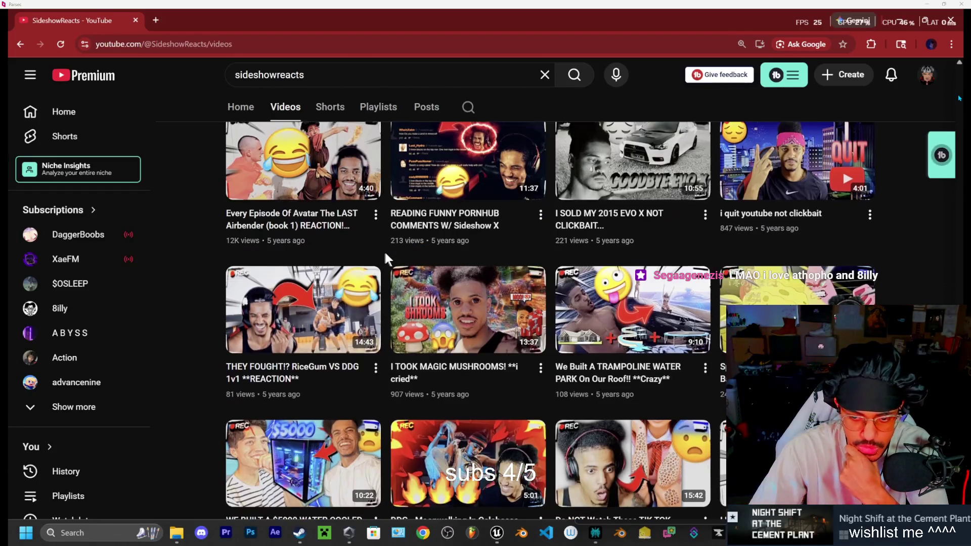
scroll(387, 258, down, 1)
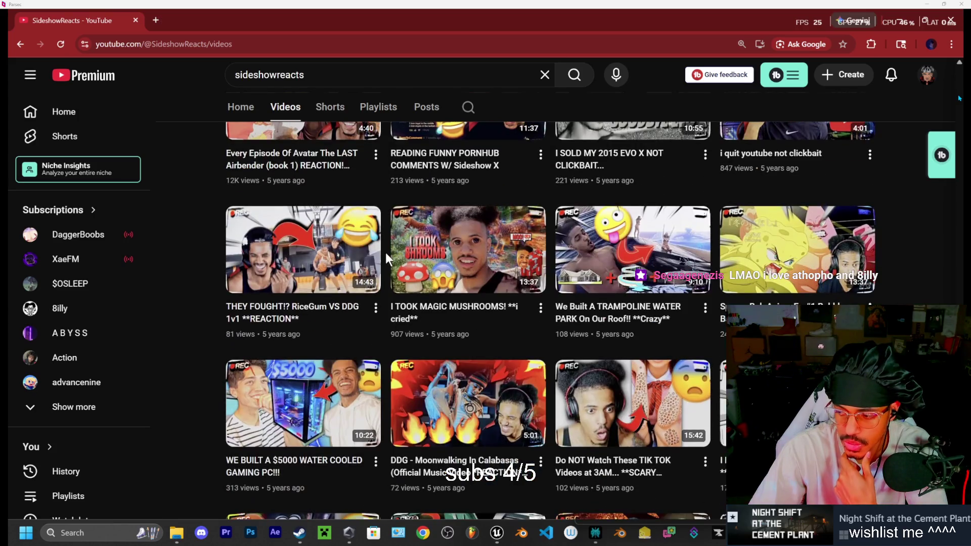
scroll(387, 259, down, 2)
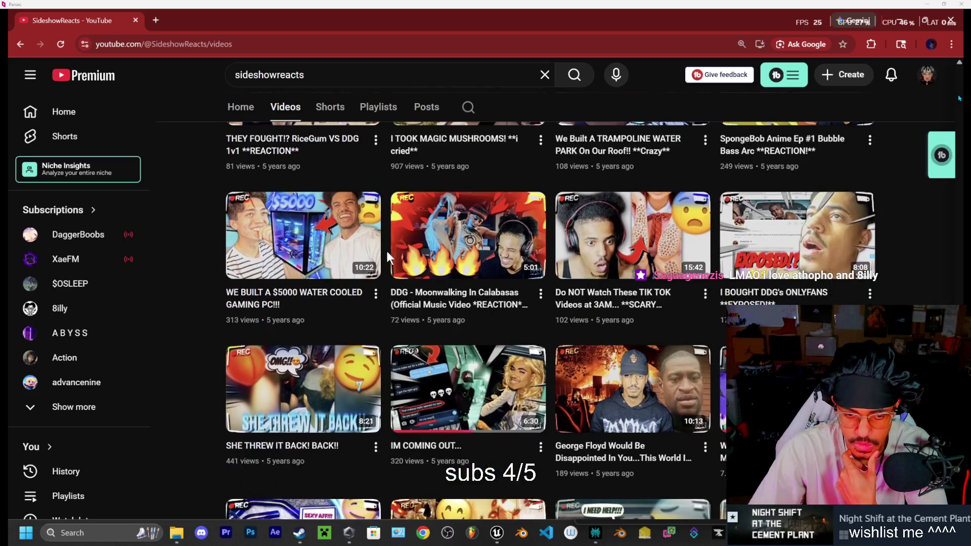
scroll(386, 251, down, 3)
scroll(387, 251, down, 3)
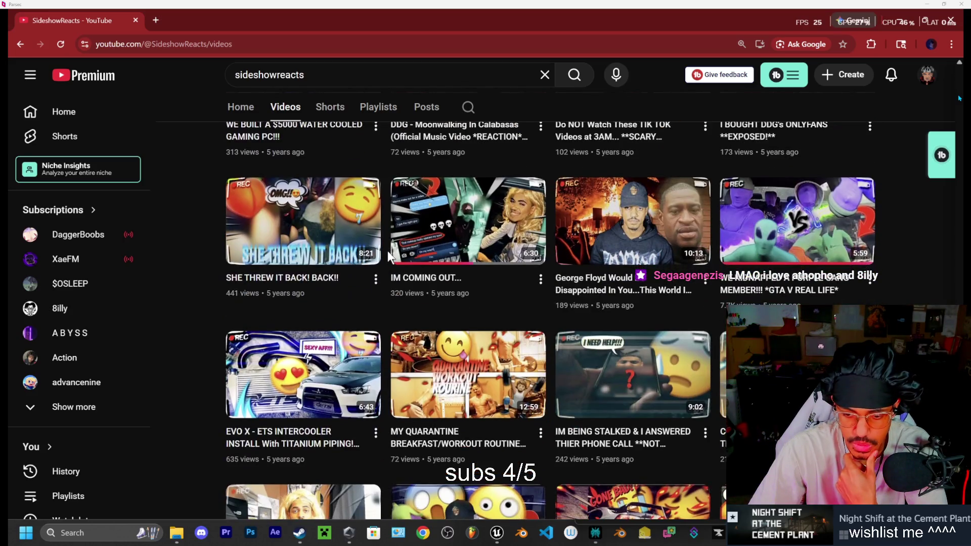
scroll(388, 250, down, 1)
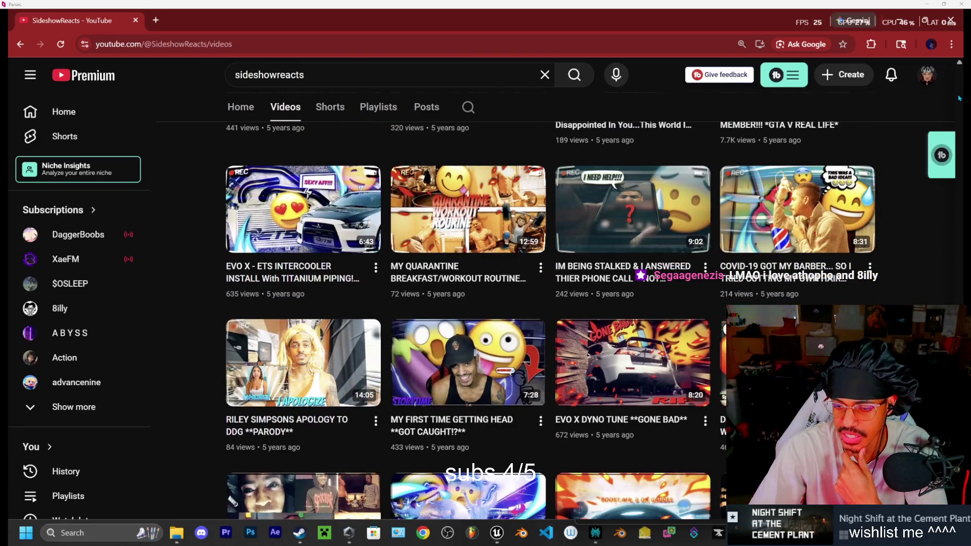
click(784, 364)
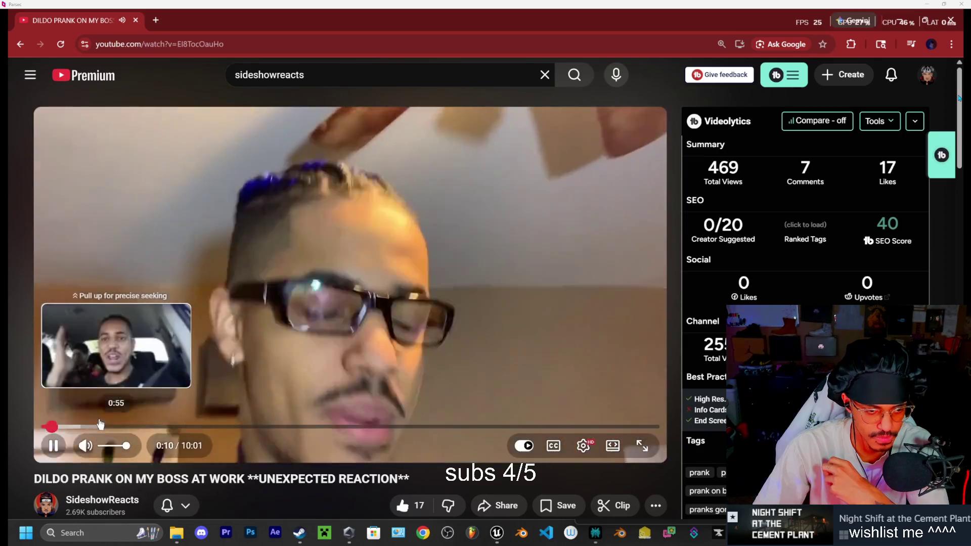
- Skim the video from 0:50 through 8:51 toward the end, pause it, and close Chrome
click(95, 424)
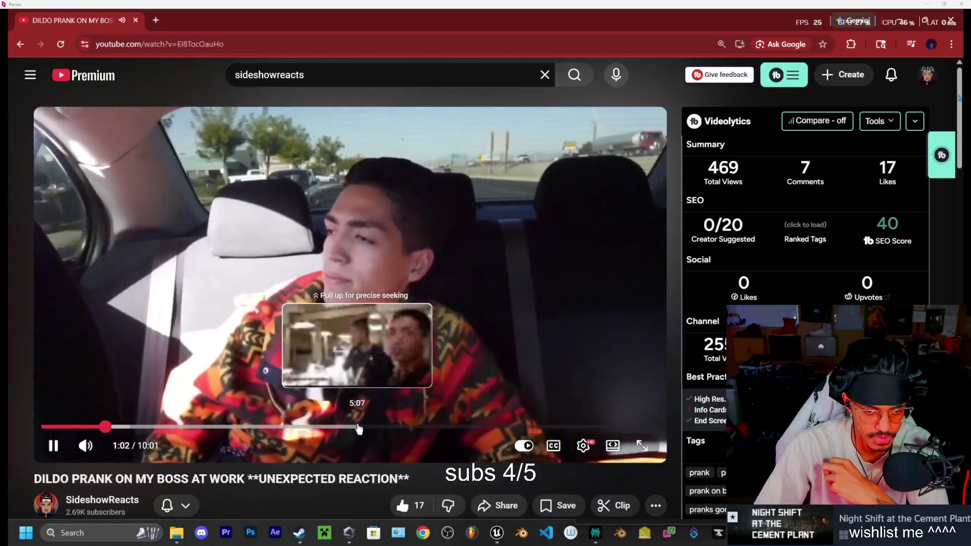
click(368, 428)
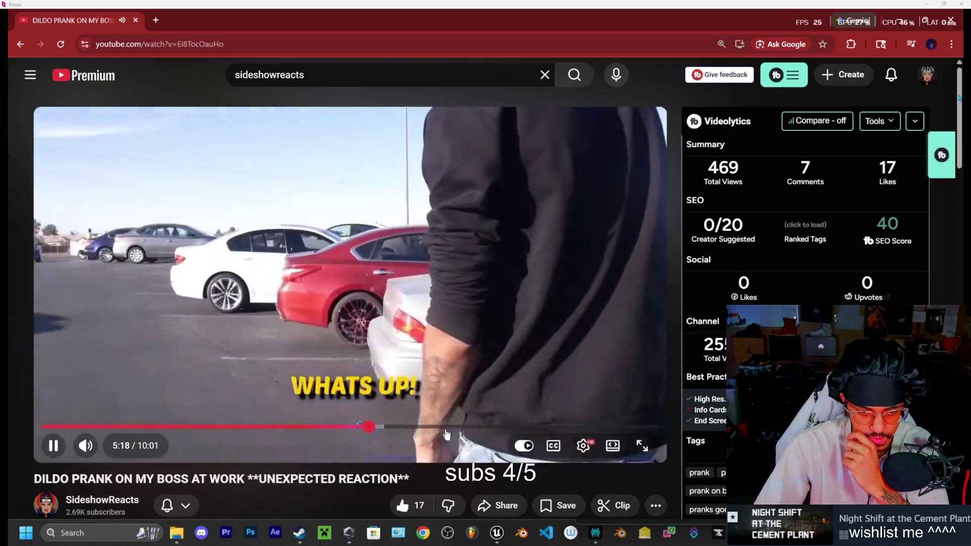
click(446, 429)
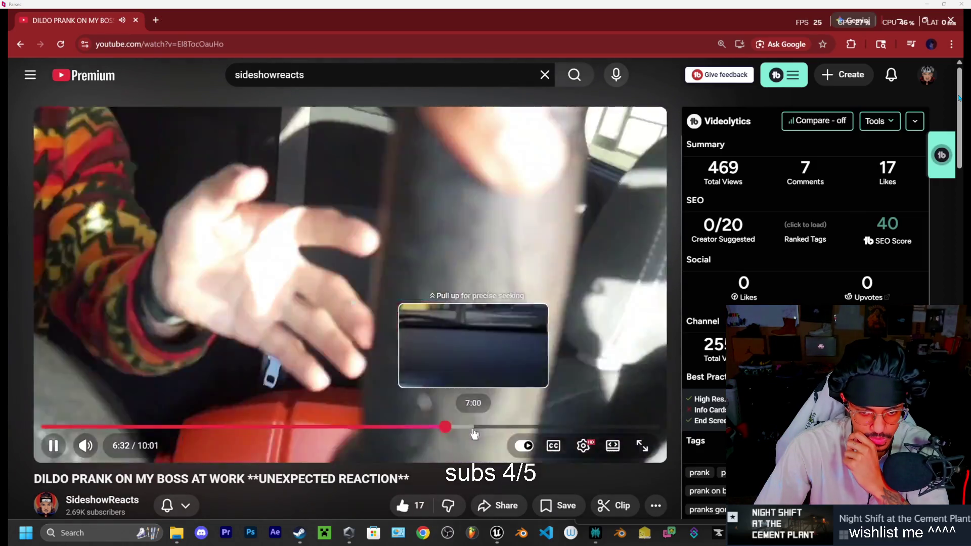
click(472, 429)
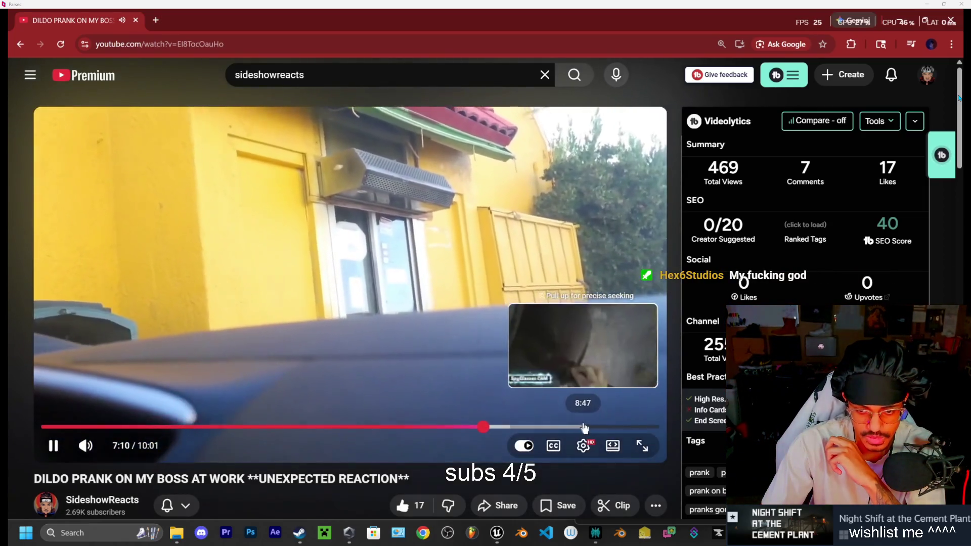
click(587, 429)
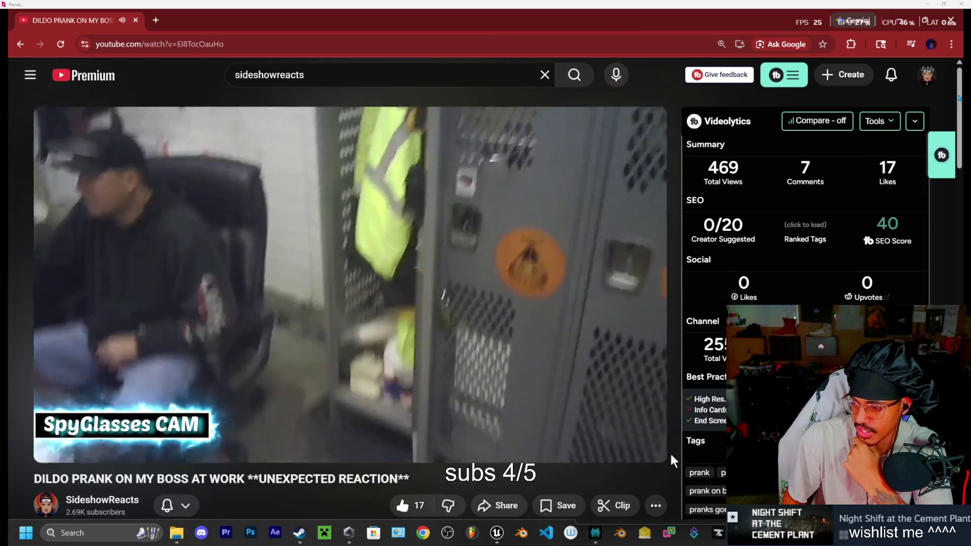
key(Right)
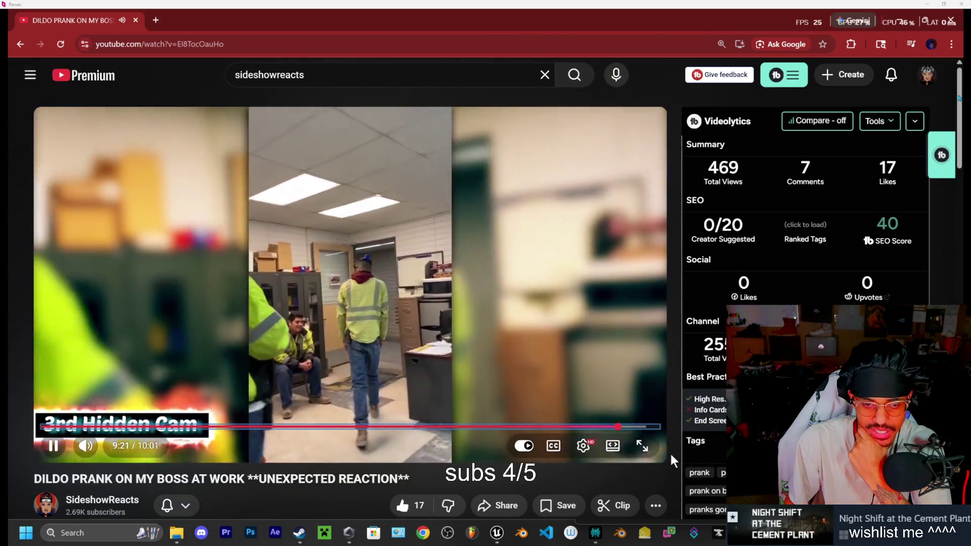
key(Right)
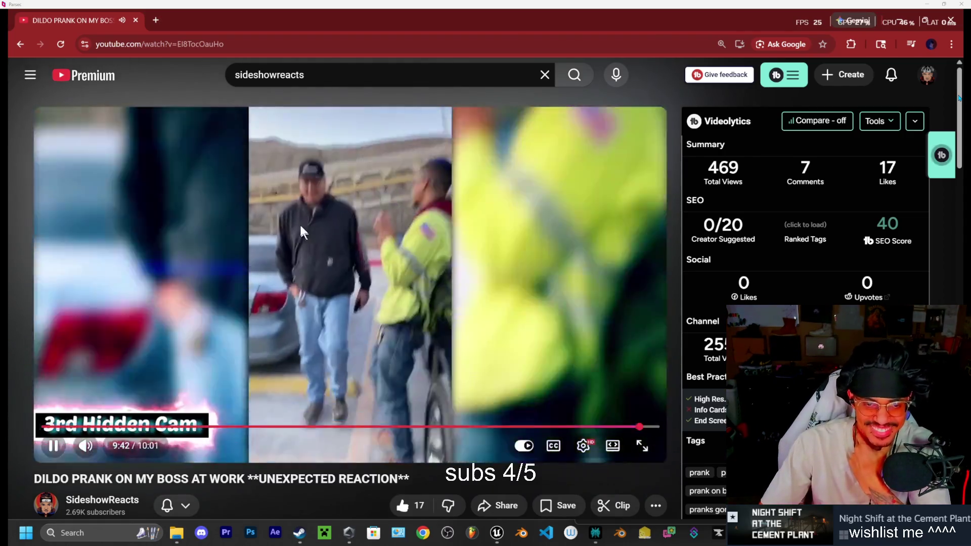
click(305, 237)
click(134, 20)
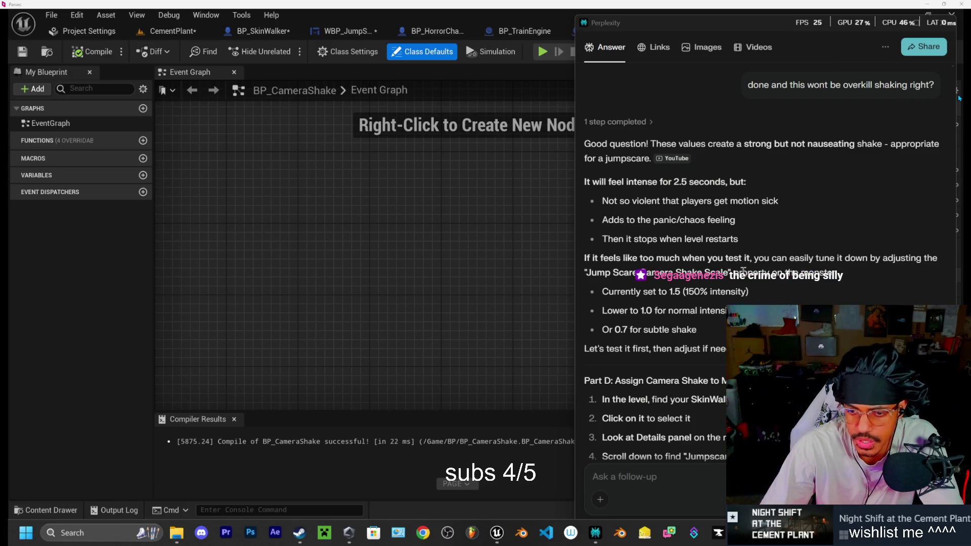
- Scroll the Perplexity answer down to Part D: Assign Camera Shake to Monster, then bring Unreal forward
scroll(723, 270, down, 1)
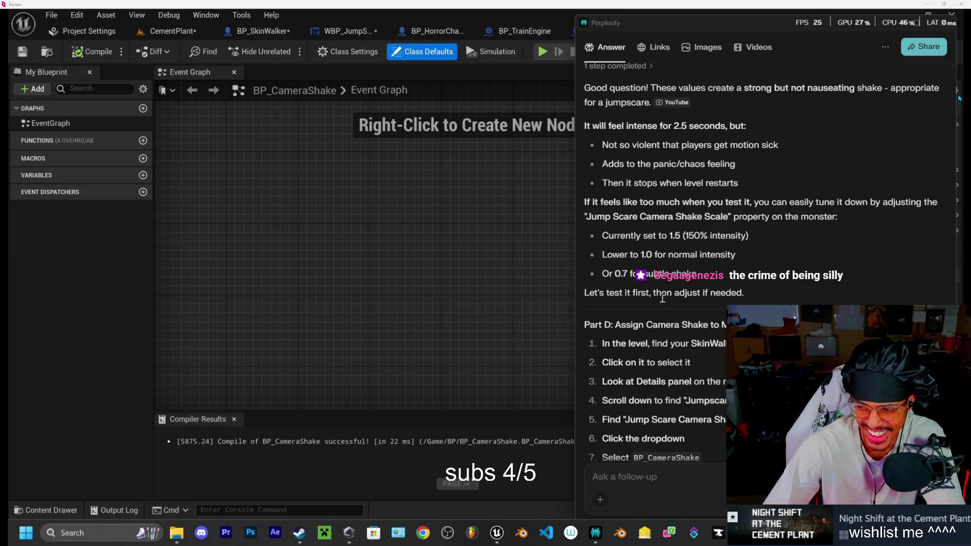
scroll(648, 308, down, 2)
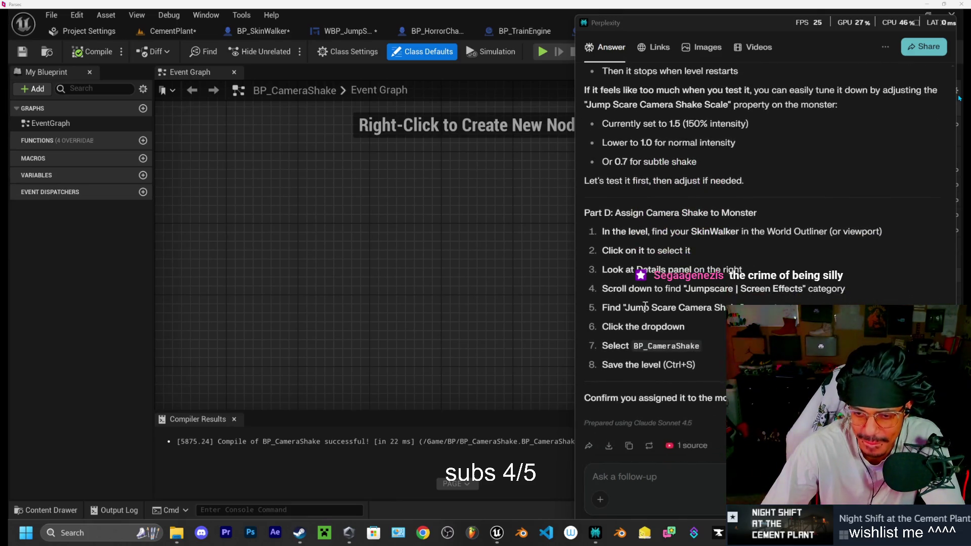
scroll(628, 308, down, 1)
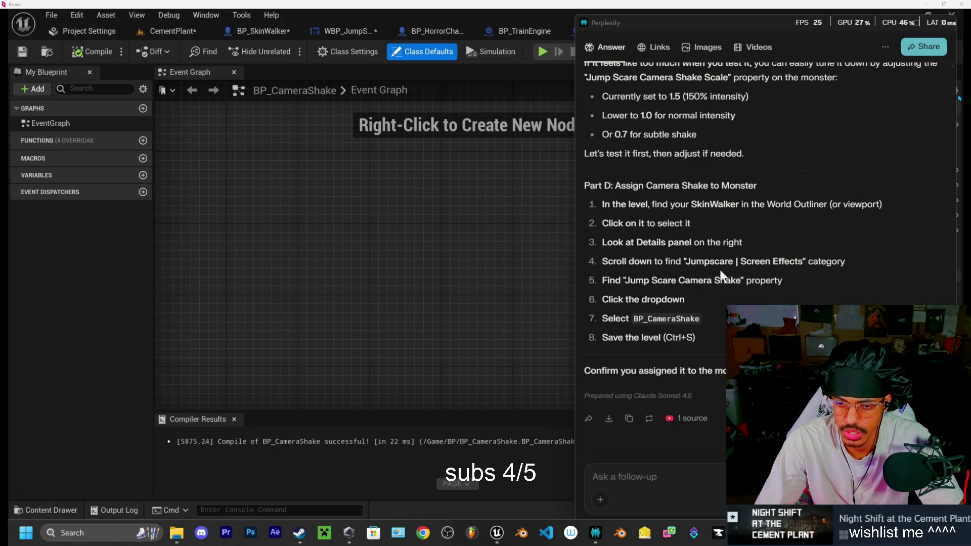
click(497, 533)
- Bring up the BP_SkinWalker blueprint from the CementPlant editor and compile it
click(165, 32)
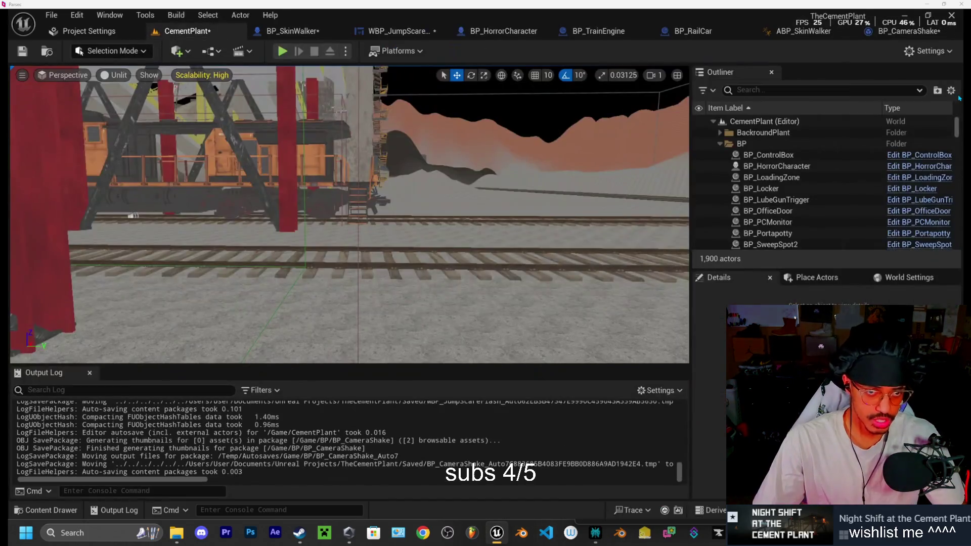
click(306, 31)
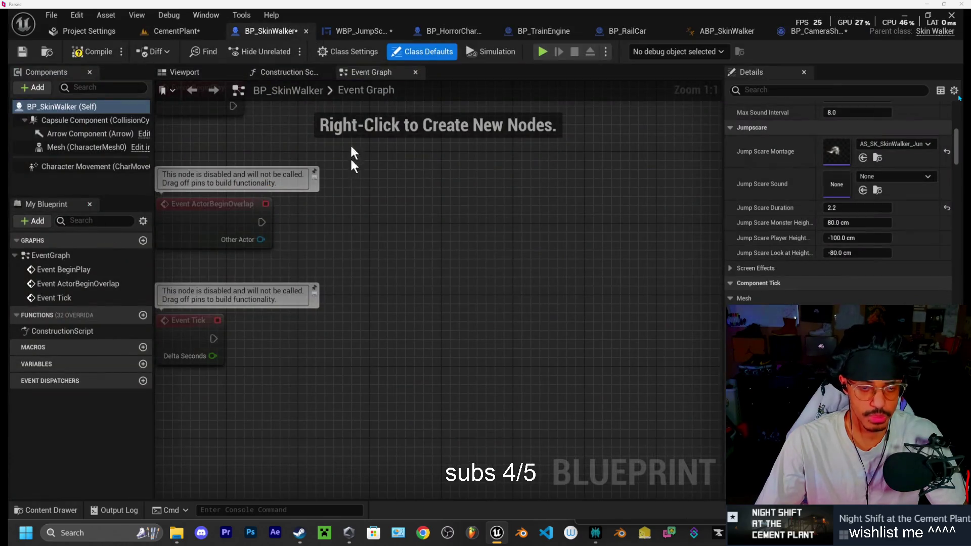
click(95, 53)
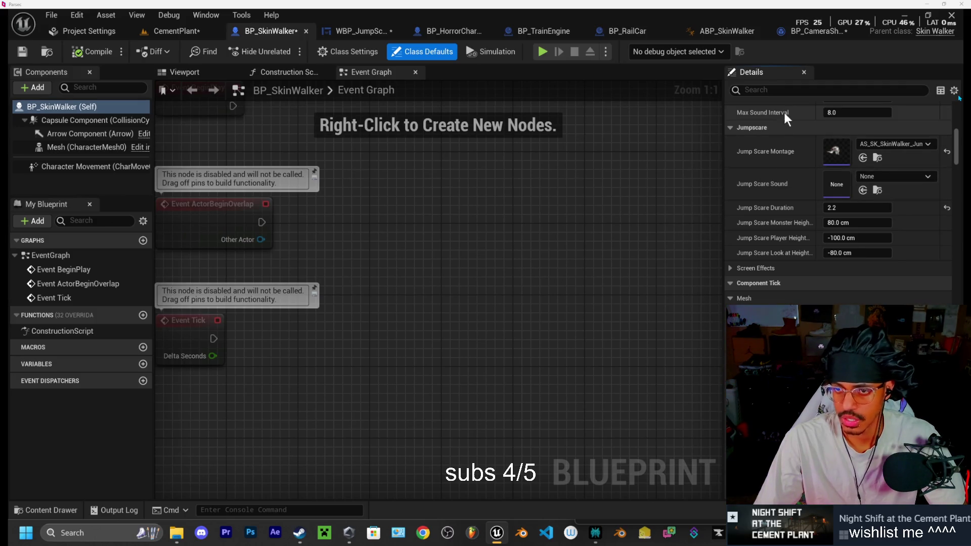
scroll(778, 126, up, 2)
scroll(771, 218, up, 10)
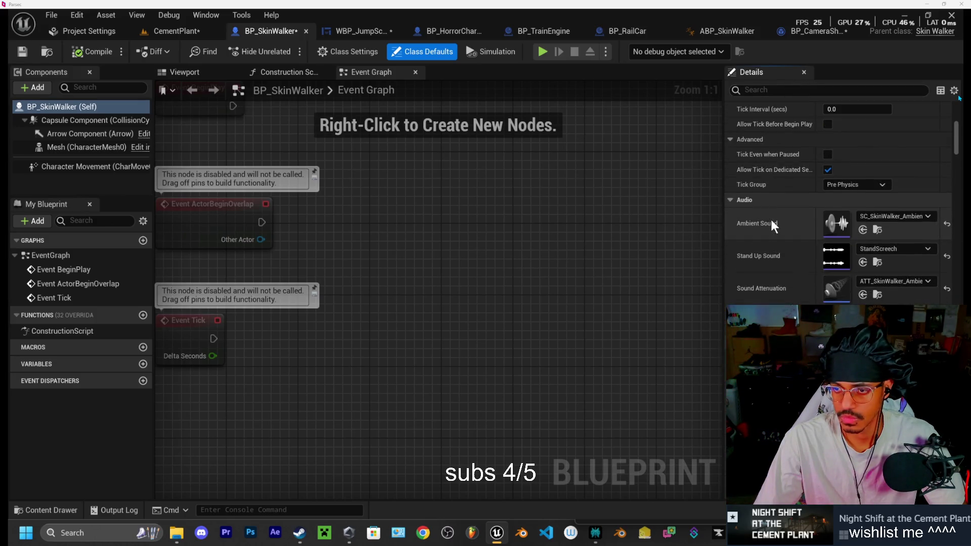
- Filter Details by 'jump', set Jump Scare Camera Shake to BP_CameraShake, then compile and save
click(782, 90)
text(jump)
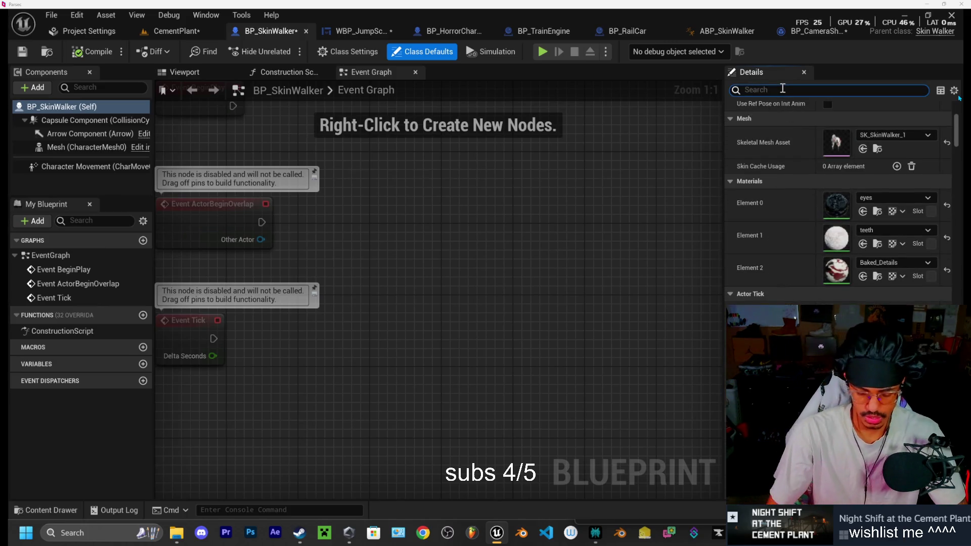
scroll(795, 225, down, 5)
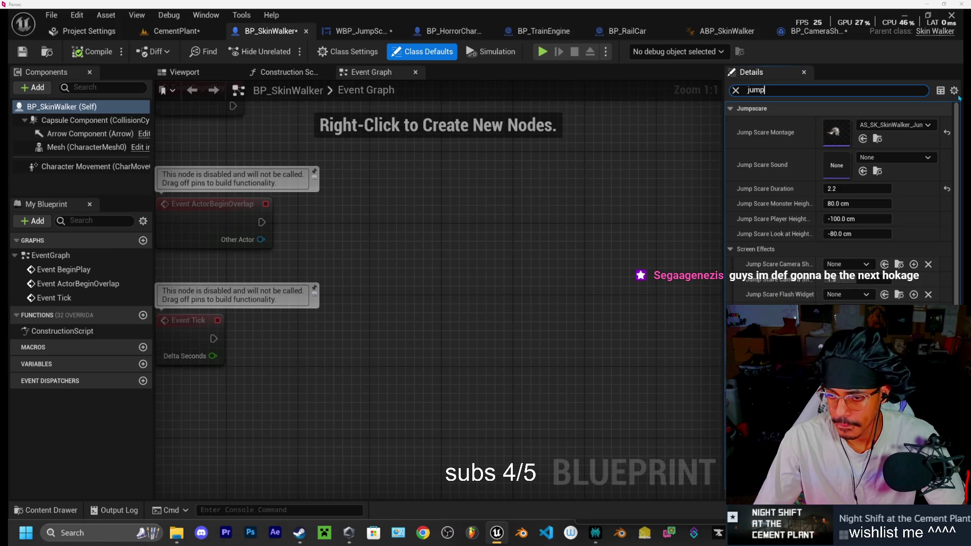
click(863, 265)
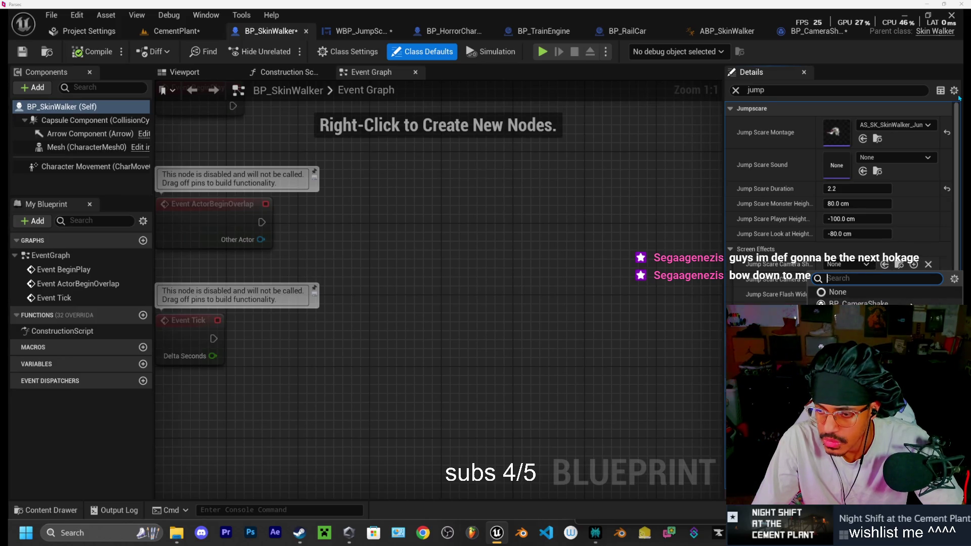
click(860, 304)
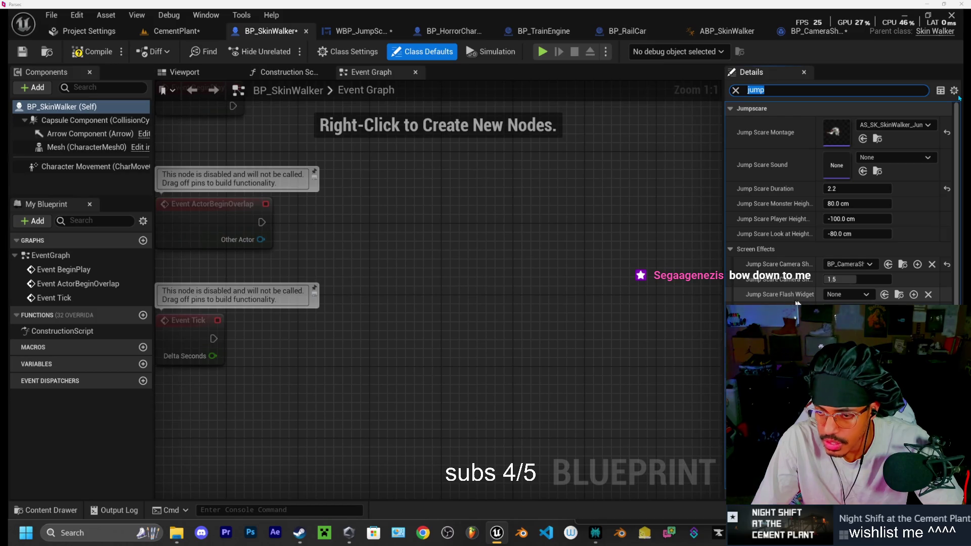
click(859, 298)
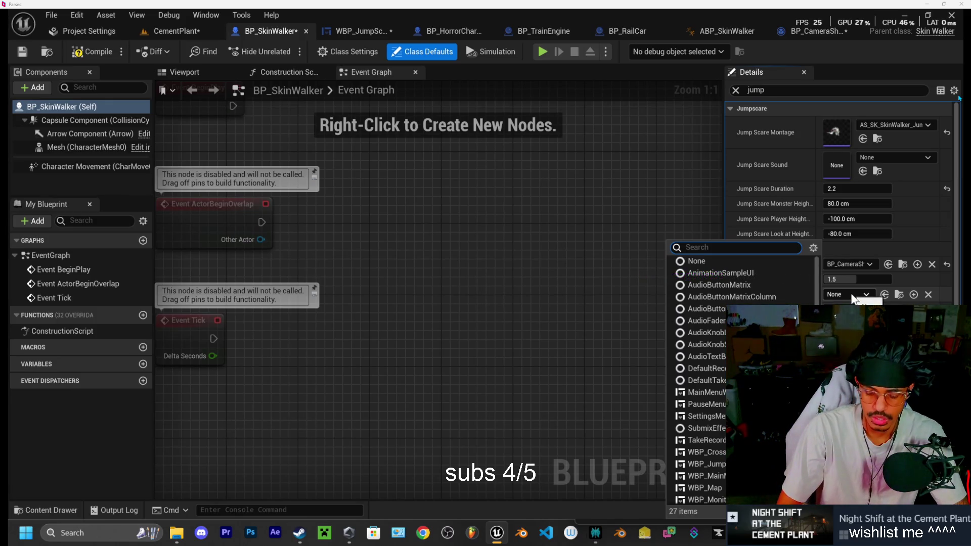
key(Escape)
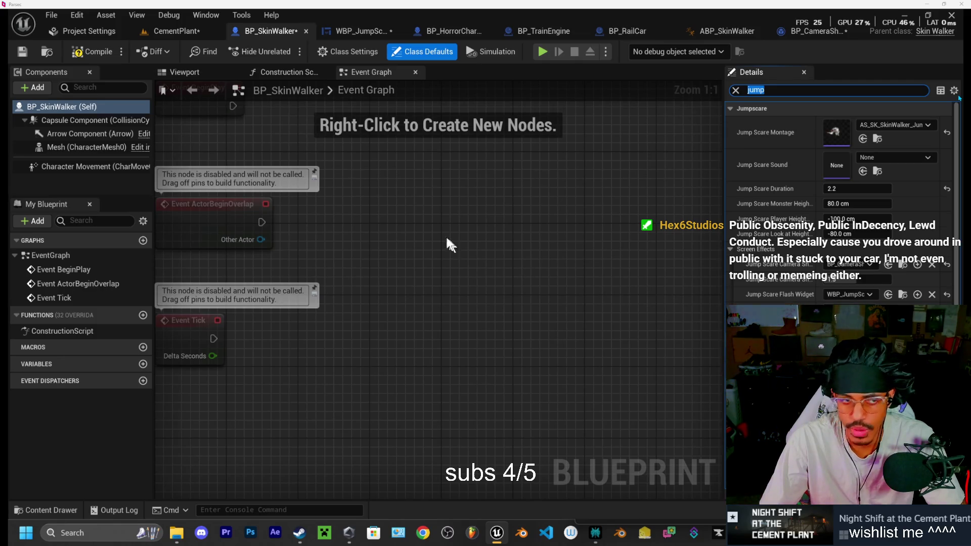
click(89, 49)
click(26, 51)
- Play the CementPlant level in the editor, walk forward briefly, then stop the session
click(177, 31)
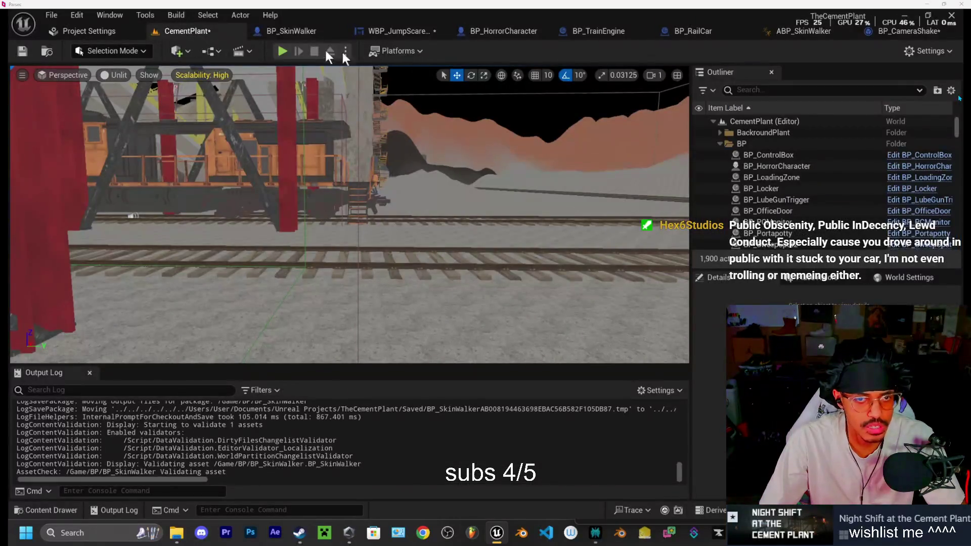
click(282, 51)
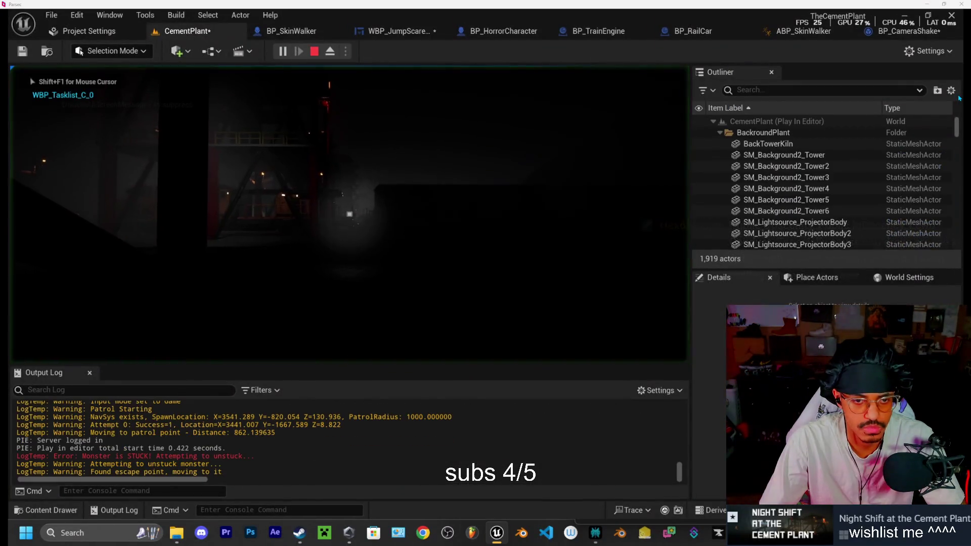
key(w)
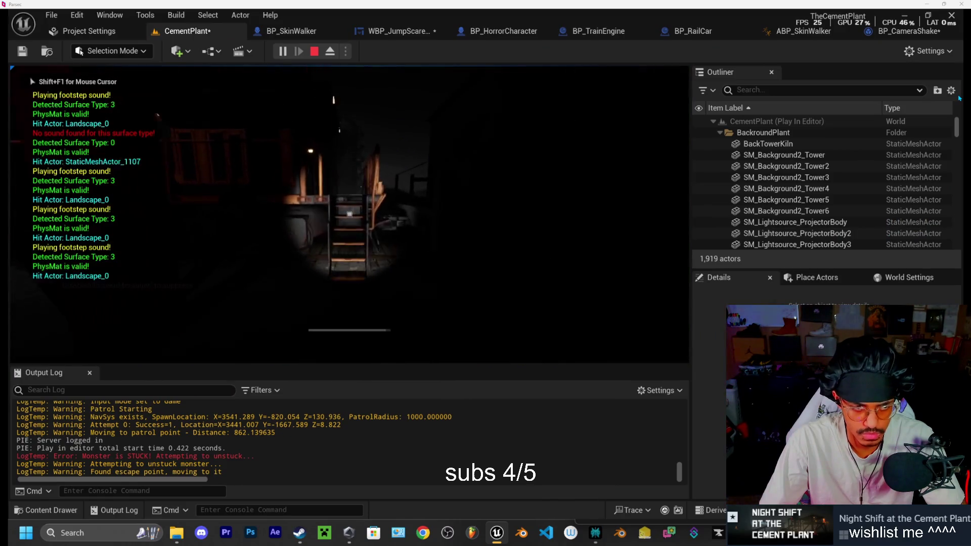
key(w)
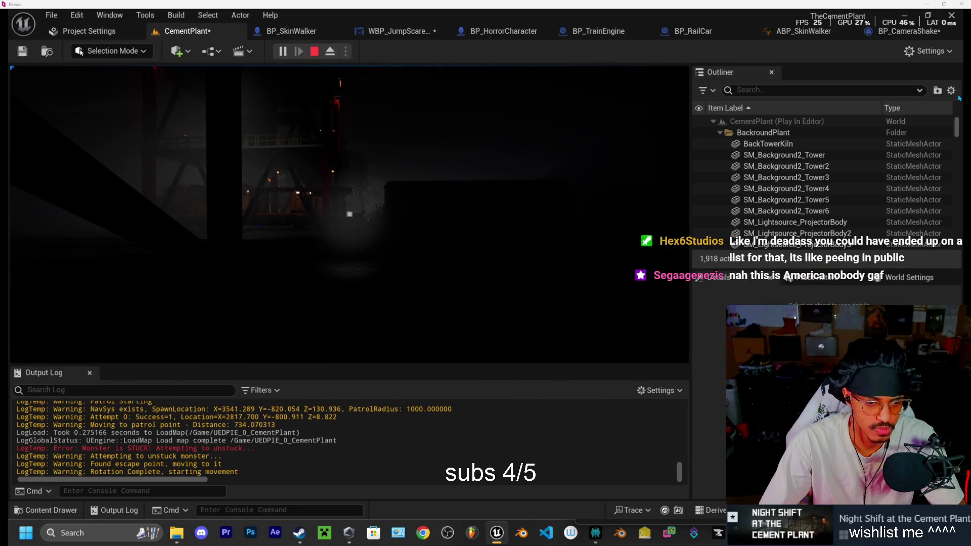
key(Escape)
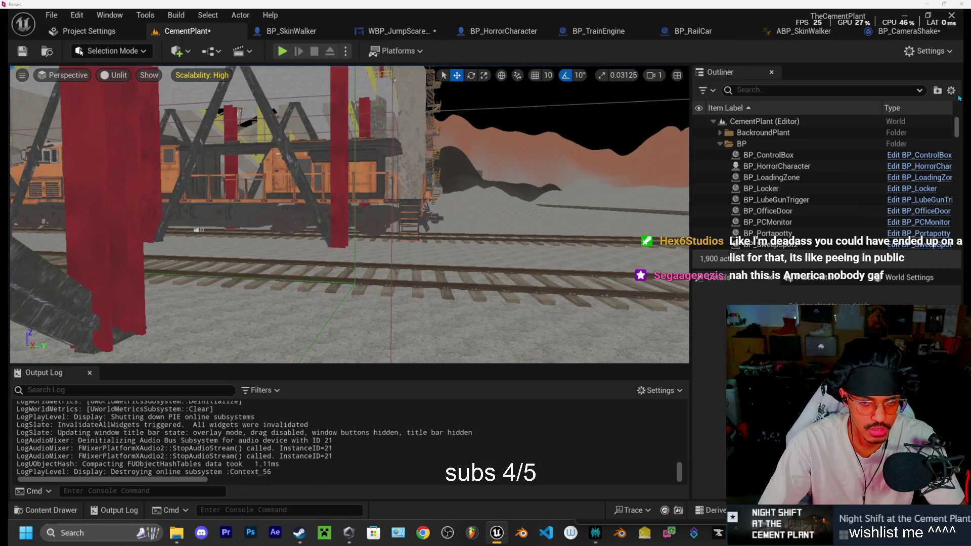
drag(464, 186, 476, 186)
click(305, 33)
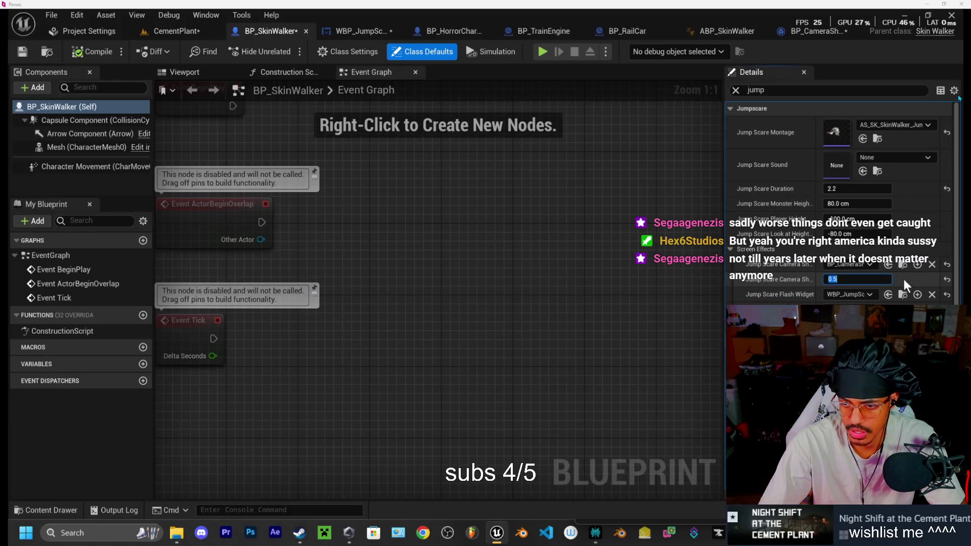
text(1)
- Enter 0.2 as the Jump Scare Camera Shake Scale and start a standalone game test
drag(832, 279, 860, 279)
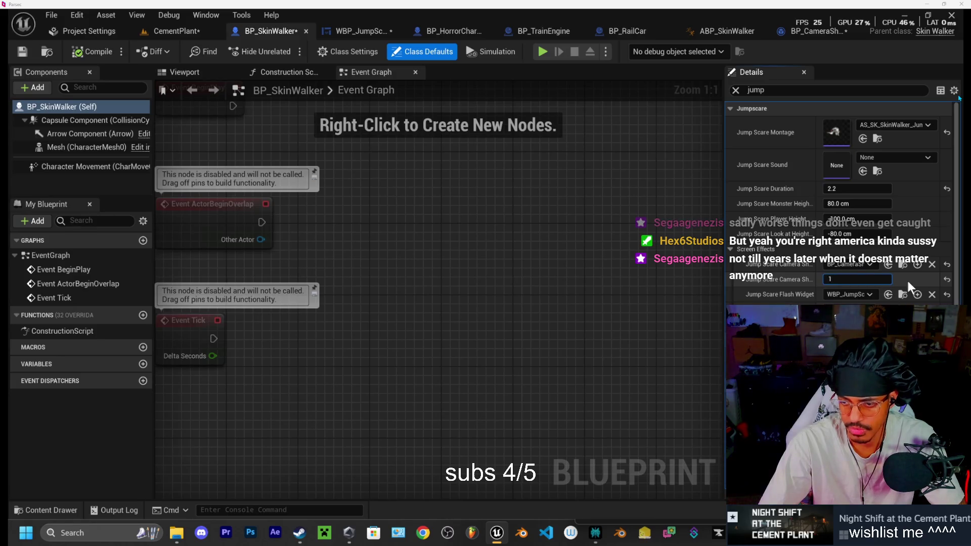
click(860, 279)
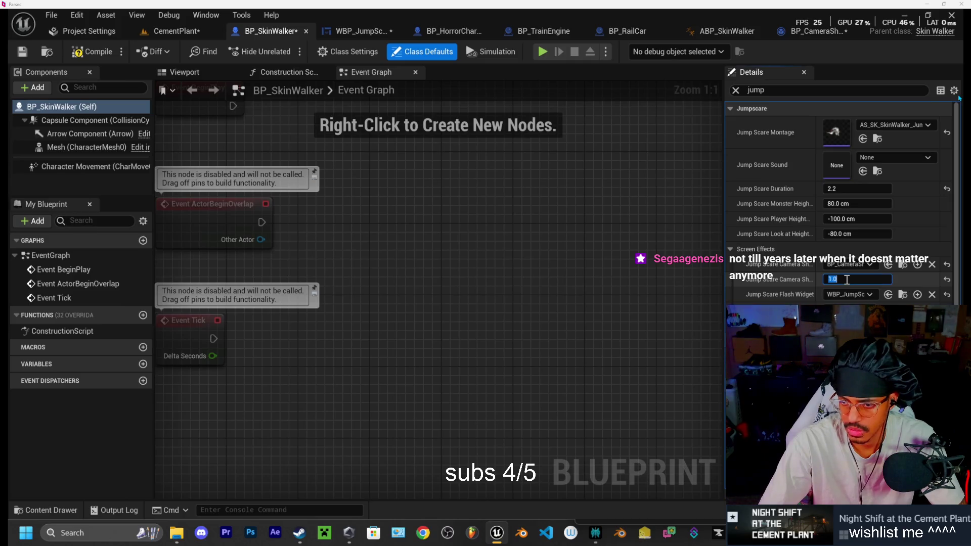
text(.)
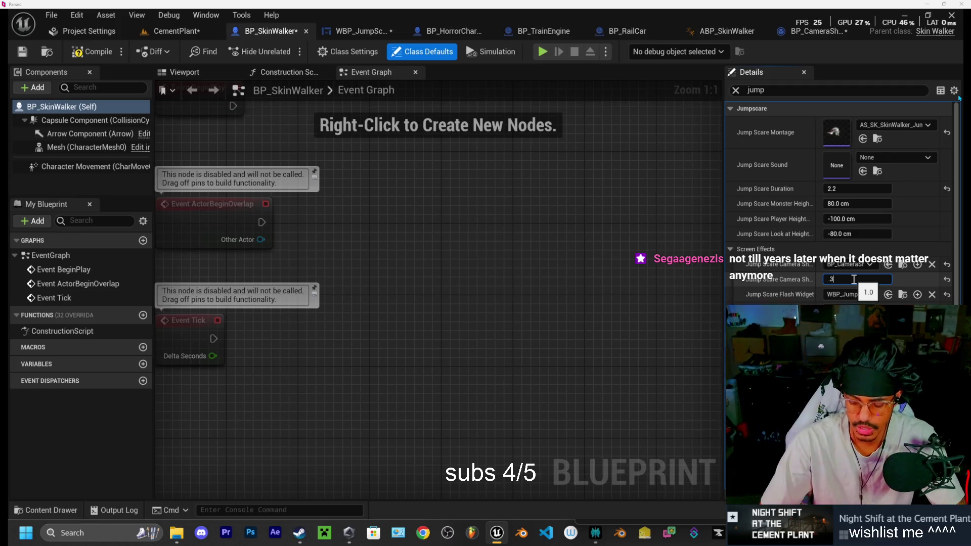
text(2)
key(Return)
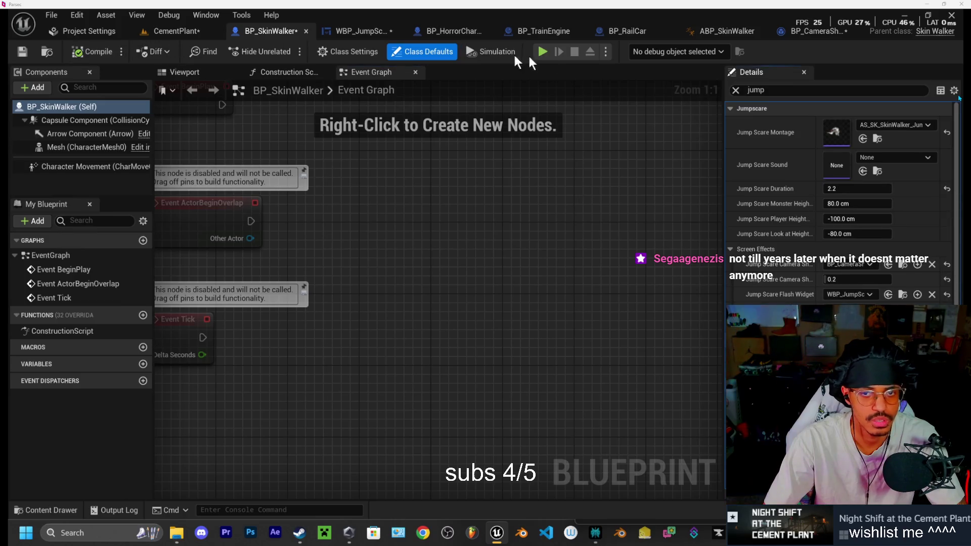
click(543, 52)
key(w)
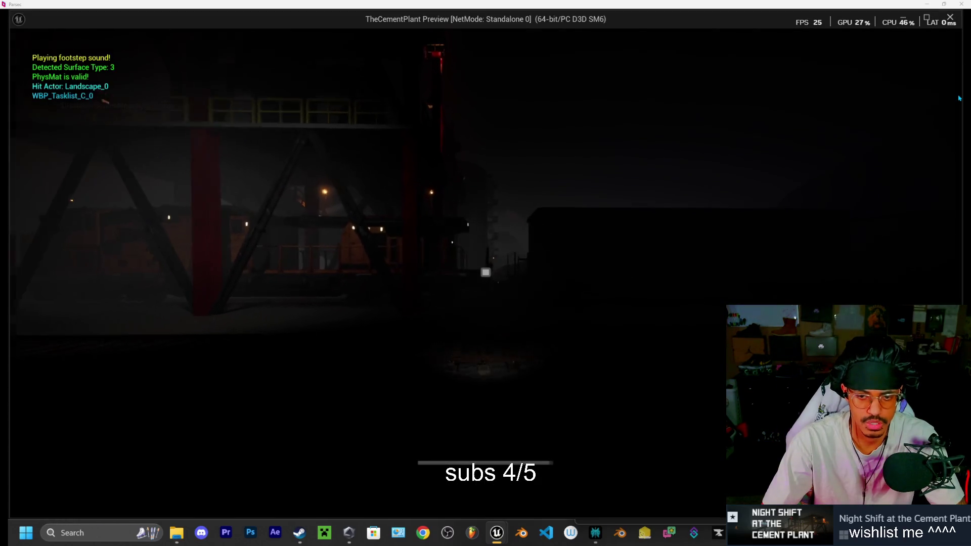
key(w)
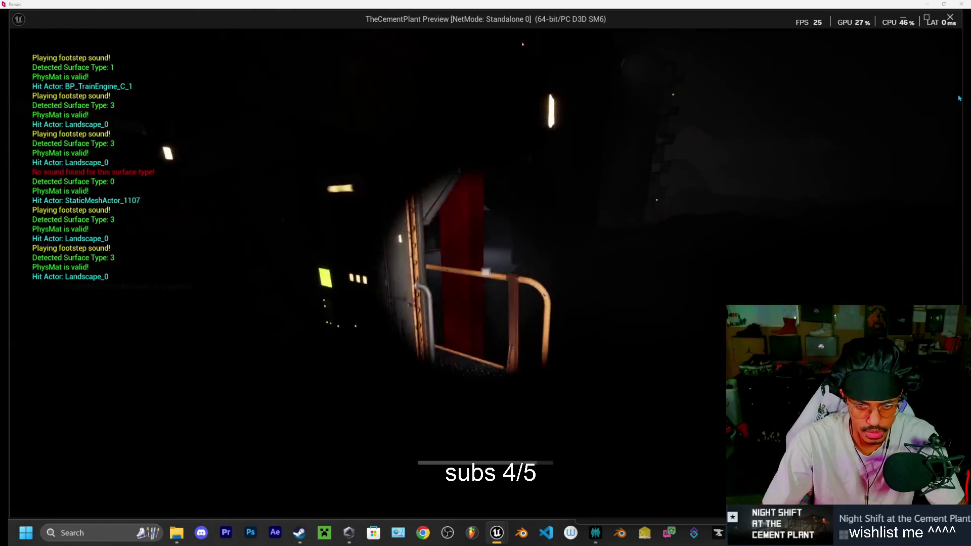
key(w)
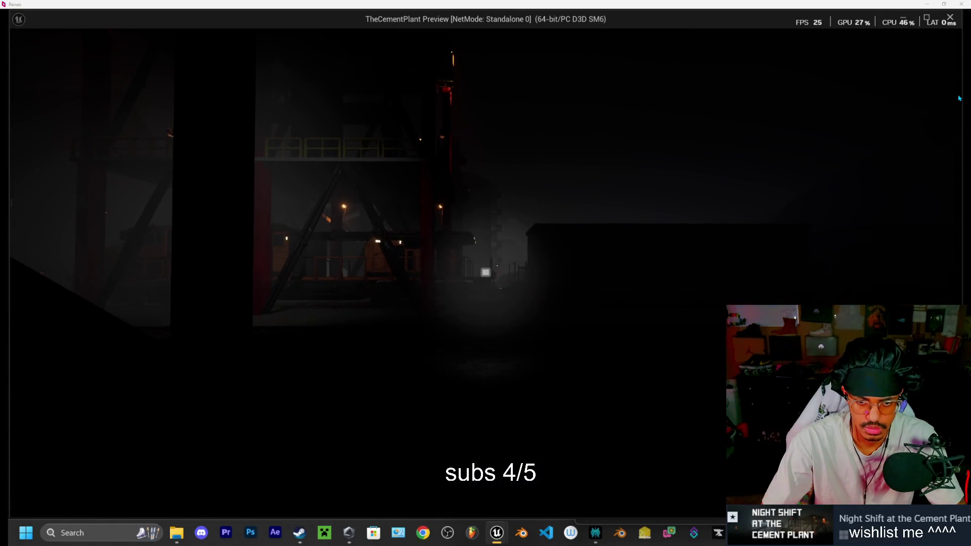
key(Escape)
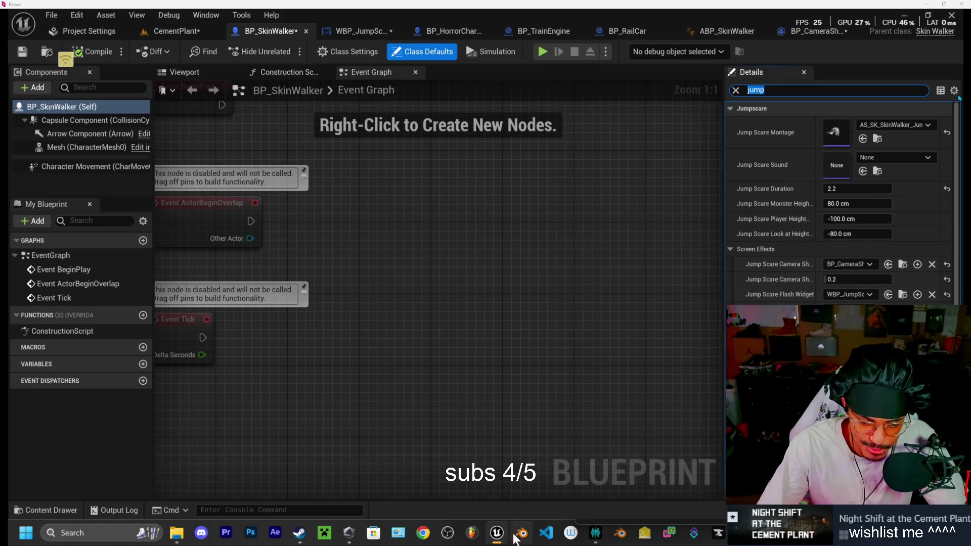
click(497, 532)
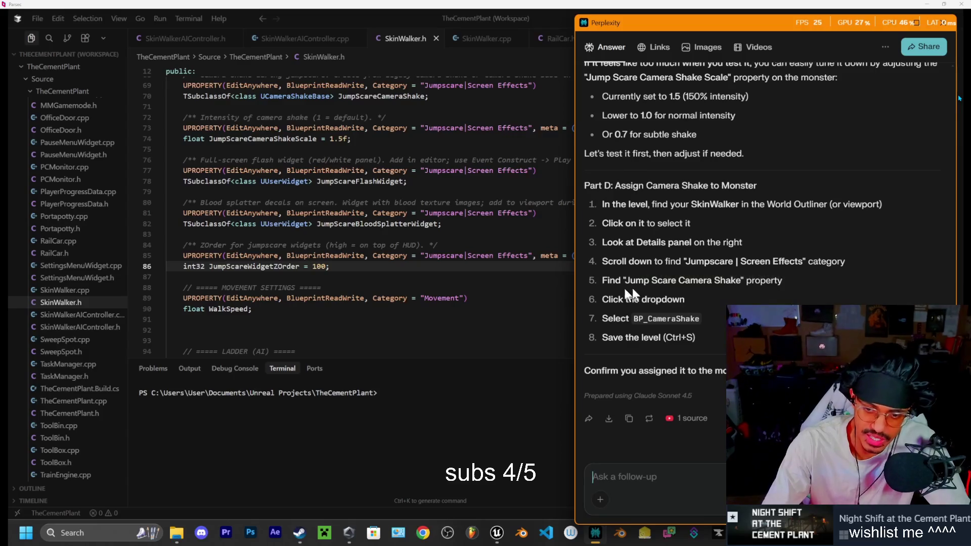
drag(635, 281, 658, 281)
click(627, 281)
click(693, 299)
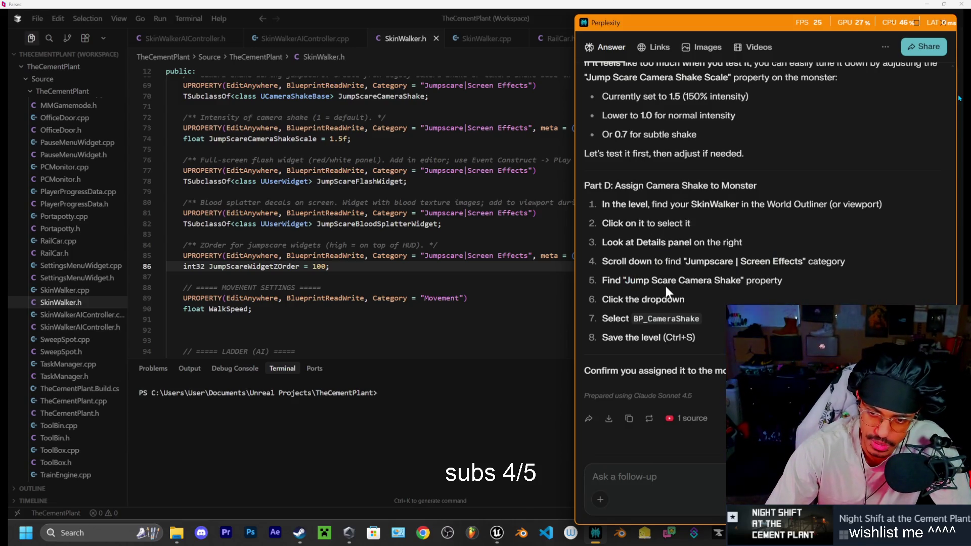
double_click(626, 282)
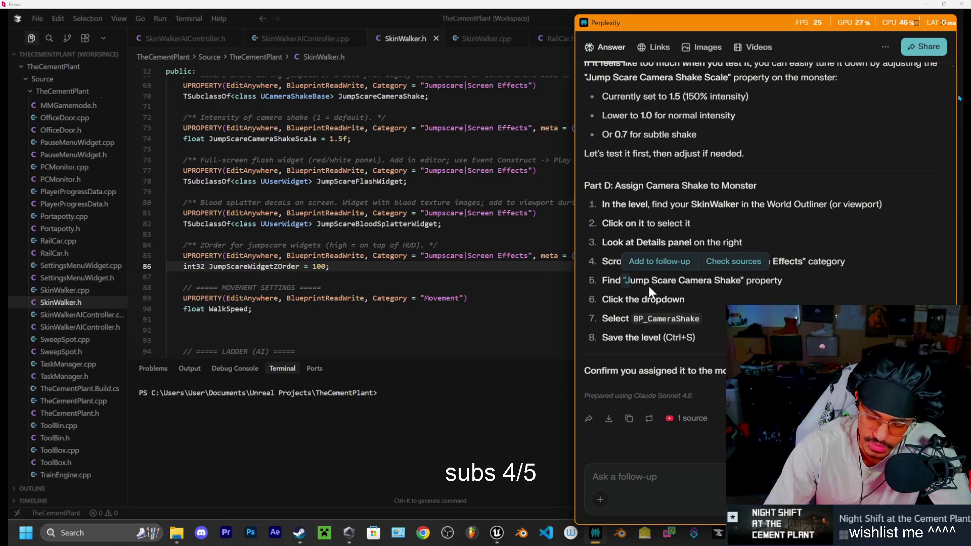
click(693, 292)
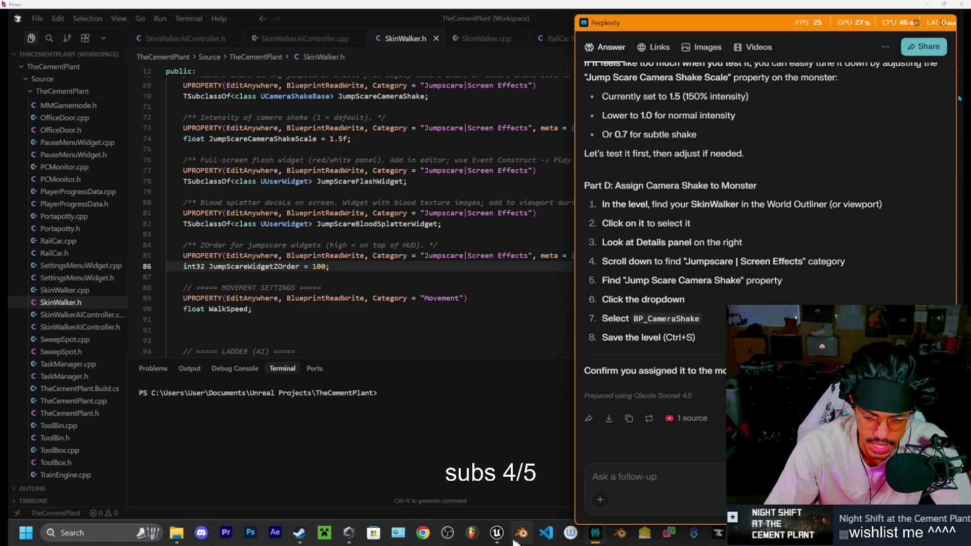
- Restore the Unreal editor from the taskbar
click(497, 533)
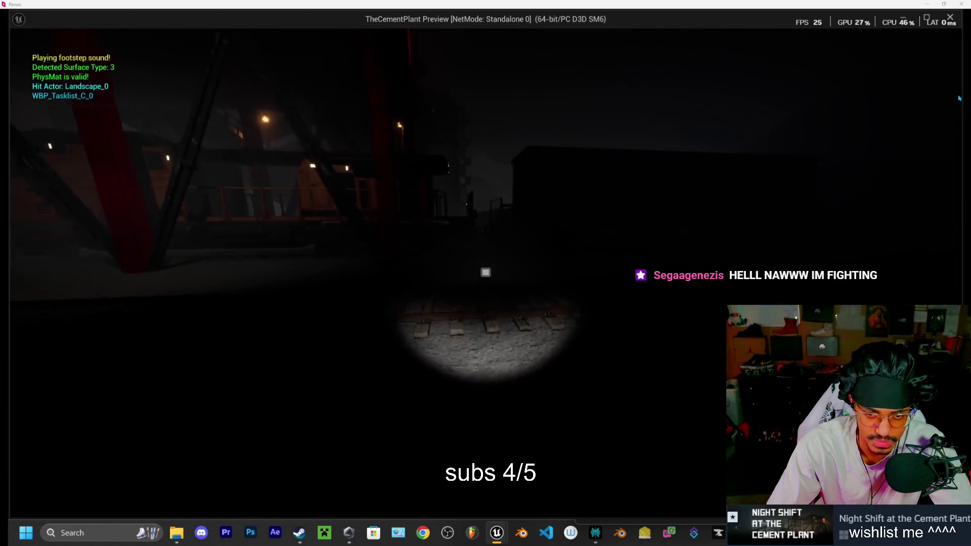
- Walk through the plant past the stairs toward the SkinWalker under the walkway until caught
key(w)
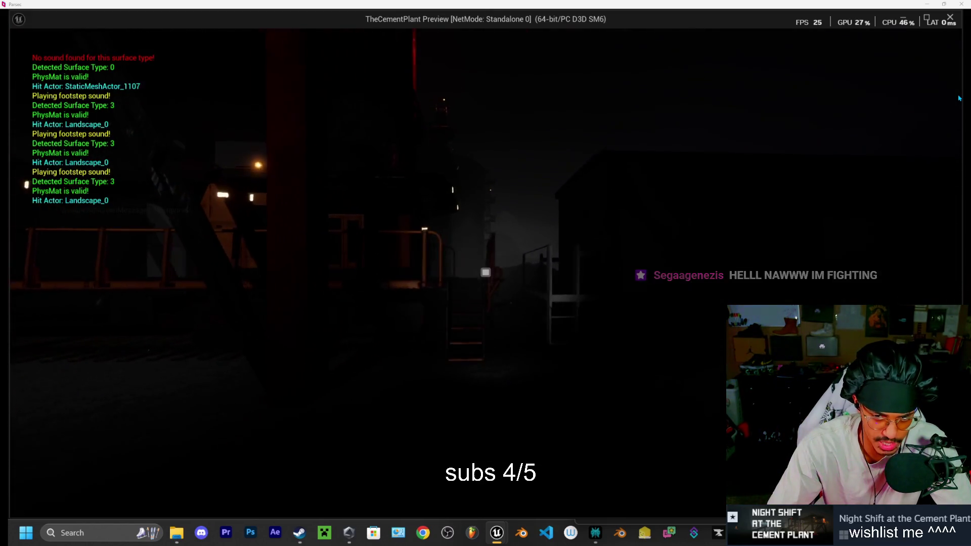
key(w)
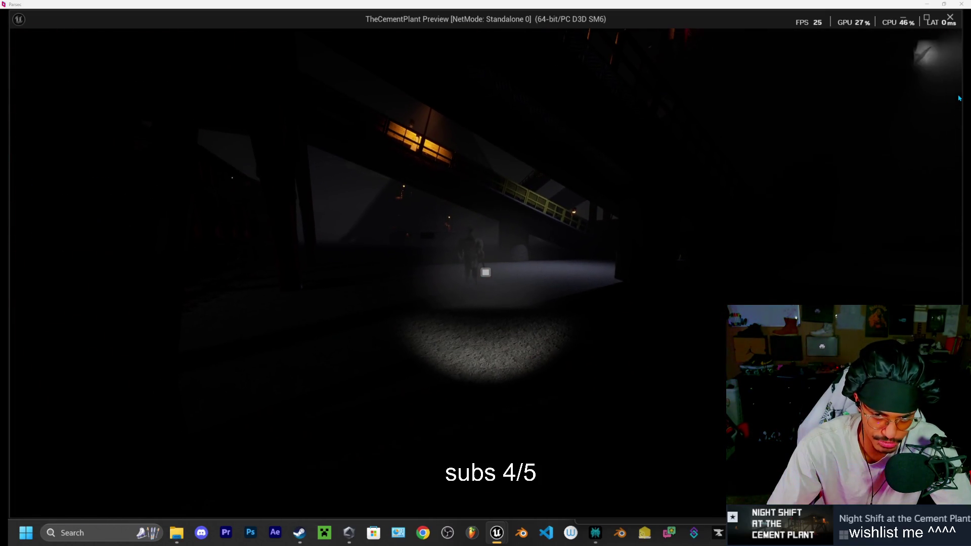
key(w)
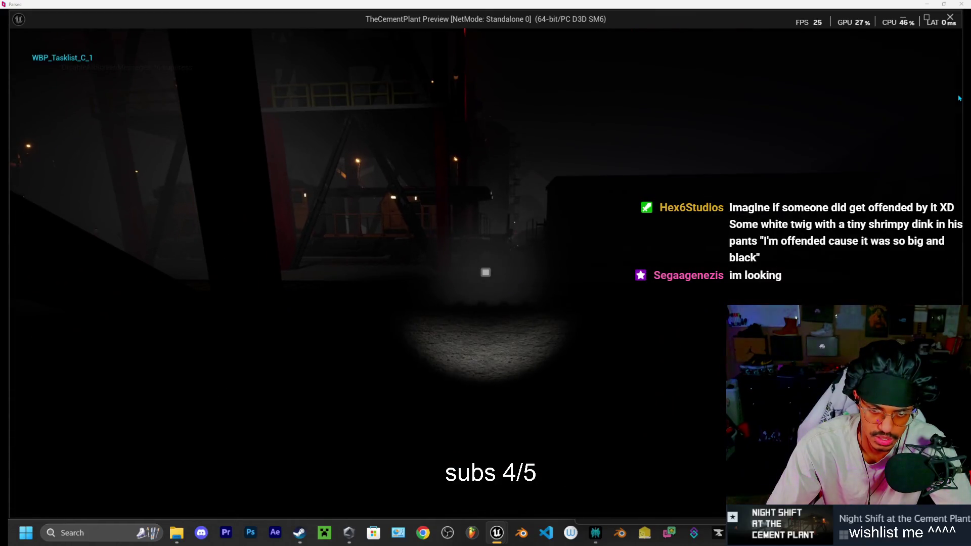
key(w)
key(w)
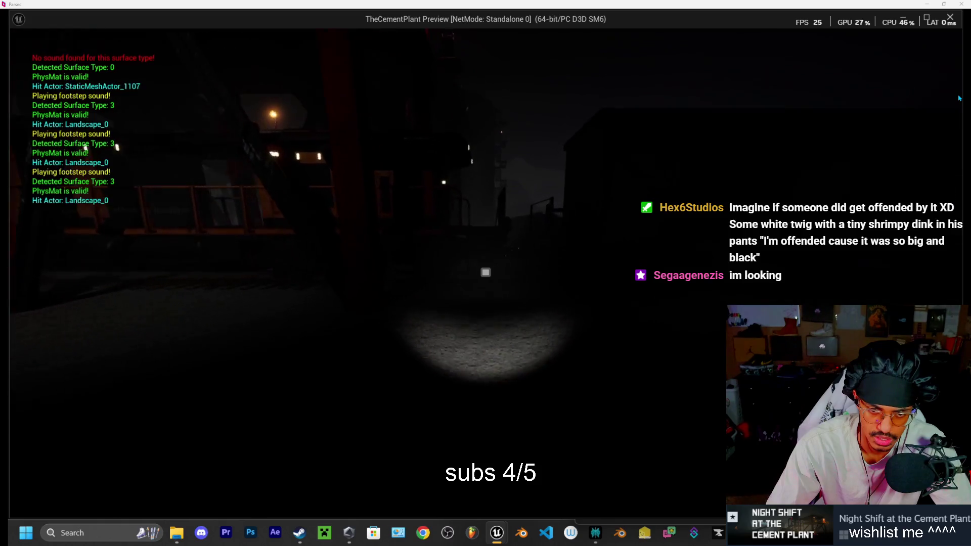
key(w)
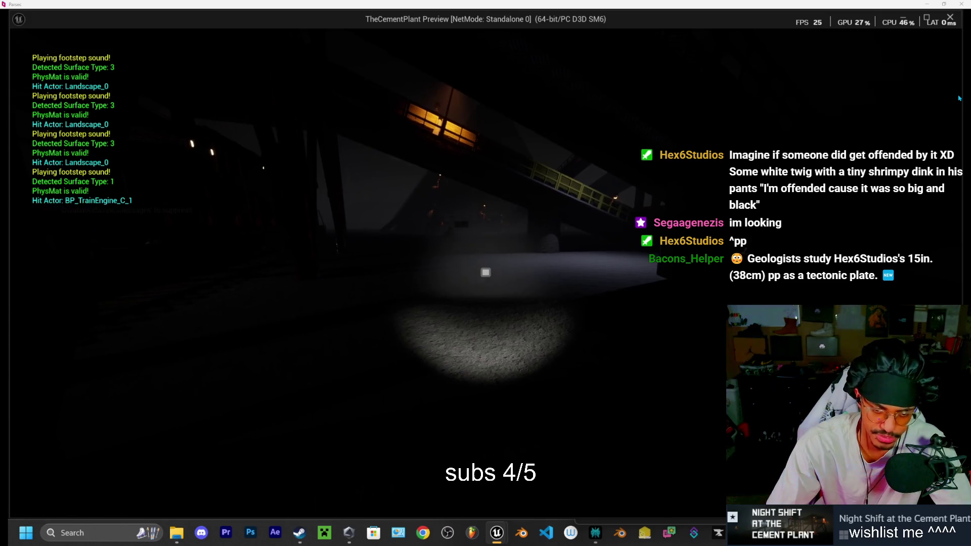
key(w)
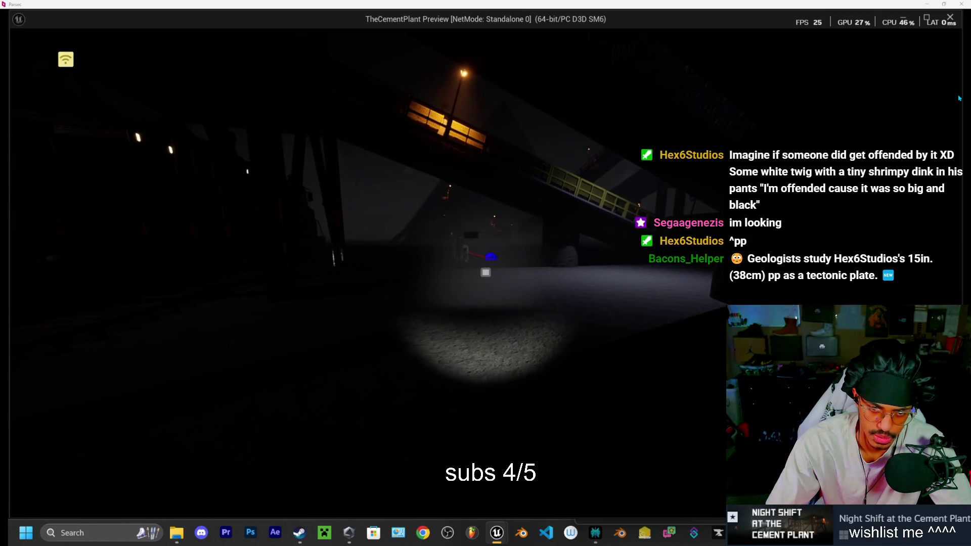
key(w)
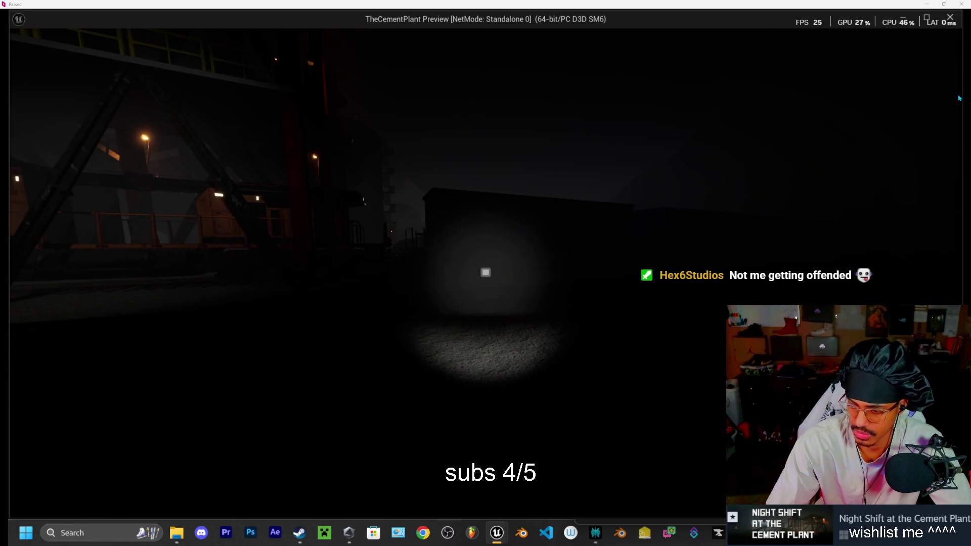
key(w)
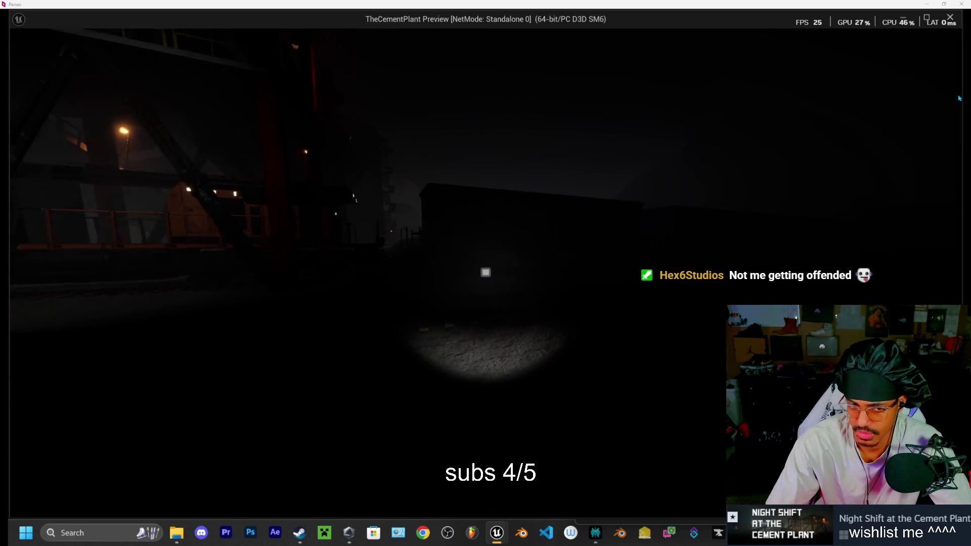
key(w)
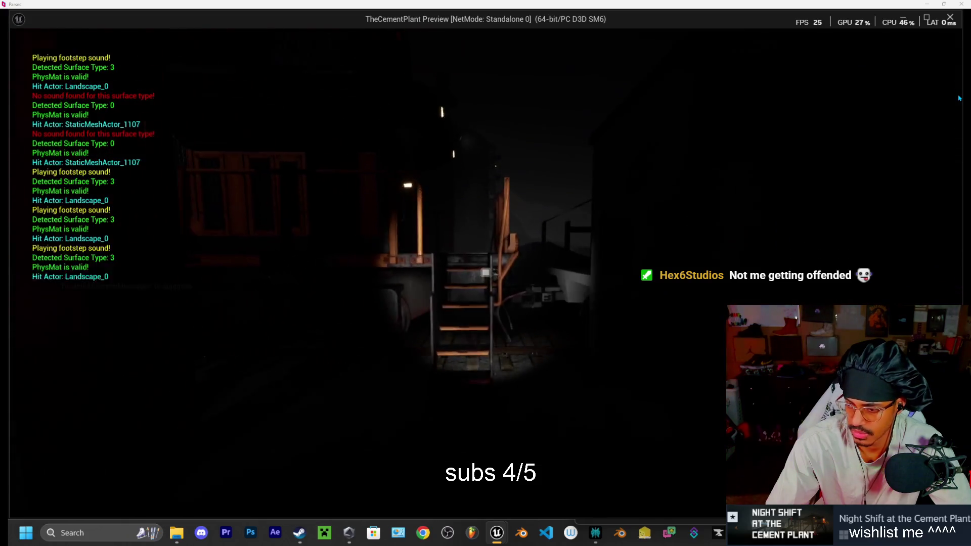
key(w)
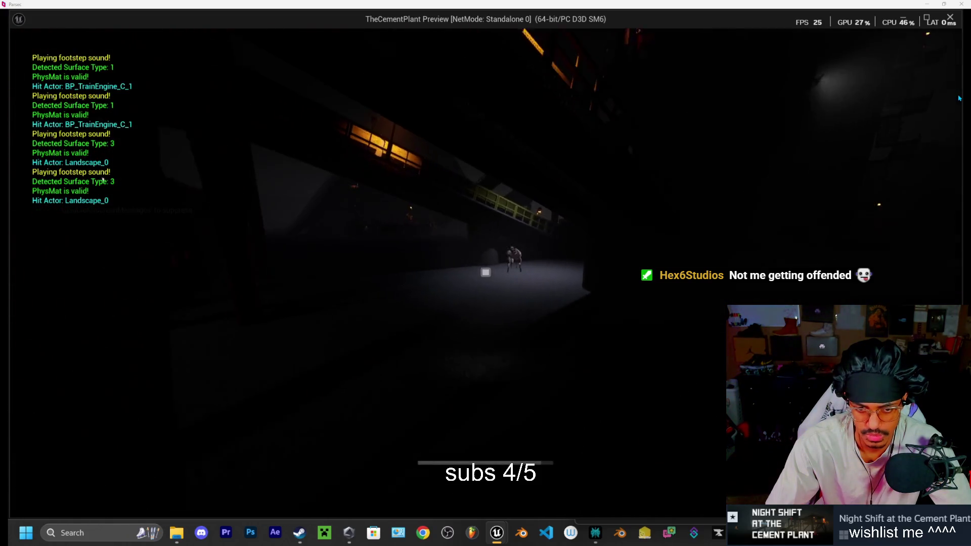
key(w)
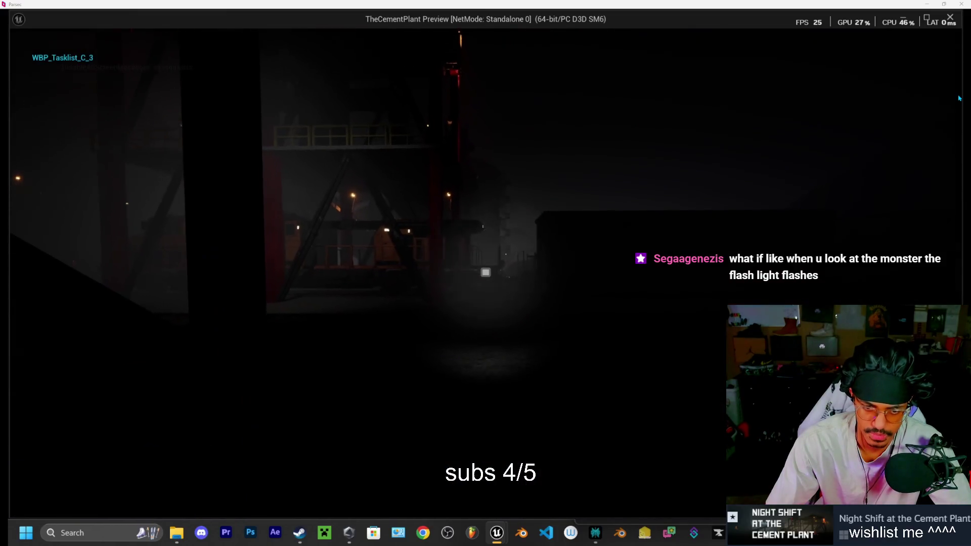
- After respawning, walk toward the lit area and the monster to trigger the jumpscare again
key(w)
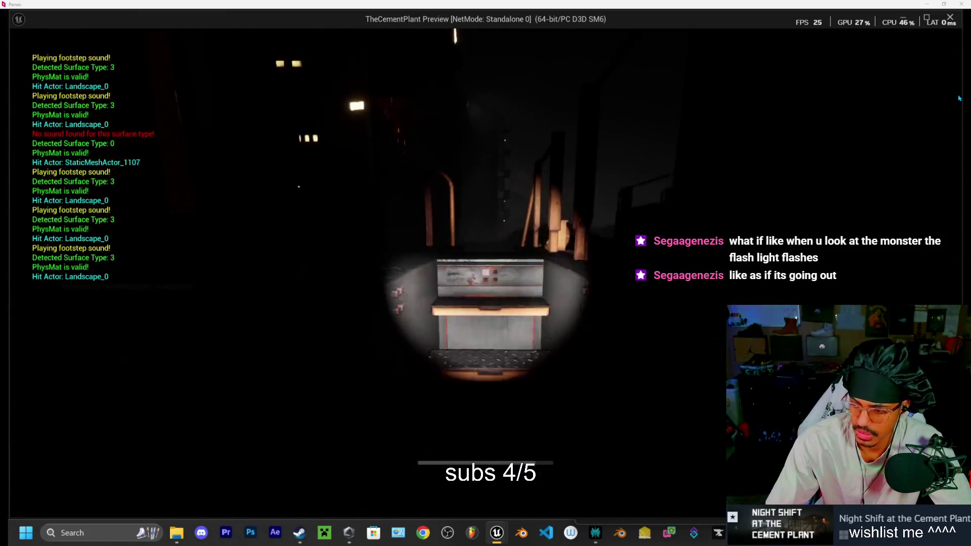
key(w)
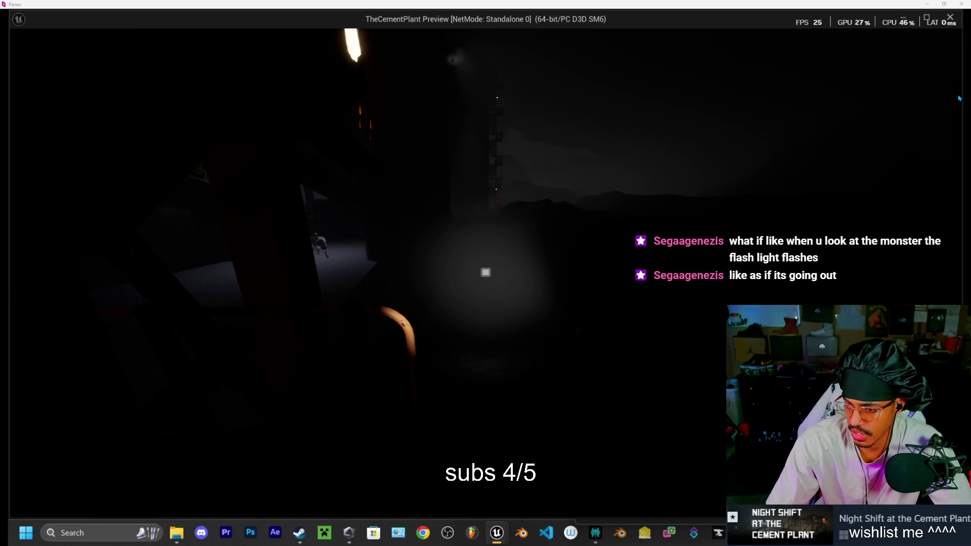
key(w)
key(w)
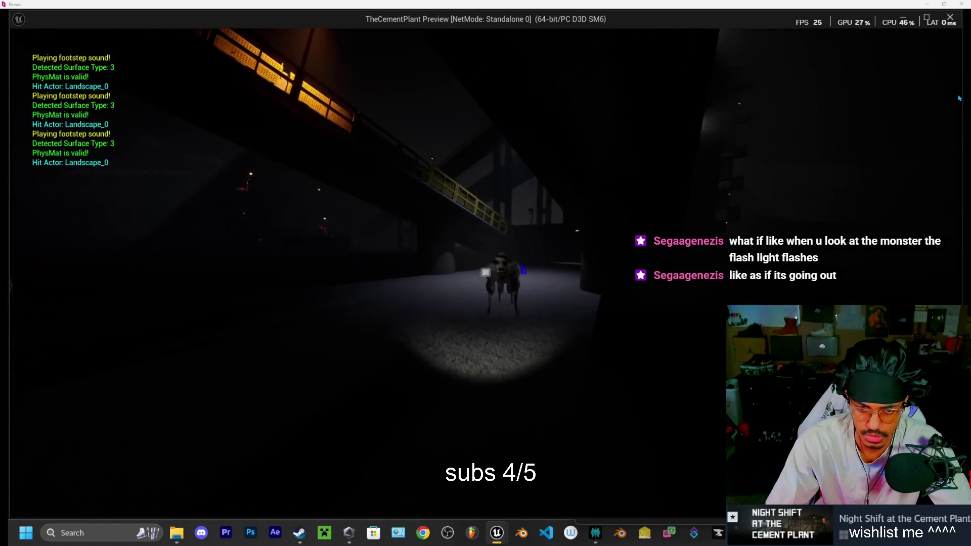
key(w)
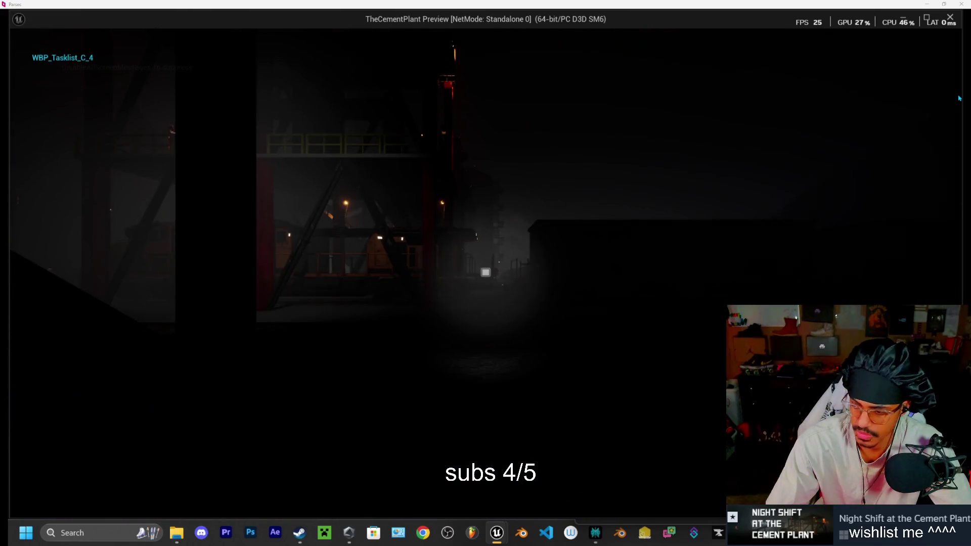
- Walk from the respawn point through the yard toward the monster and let it catch the player
key(w)
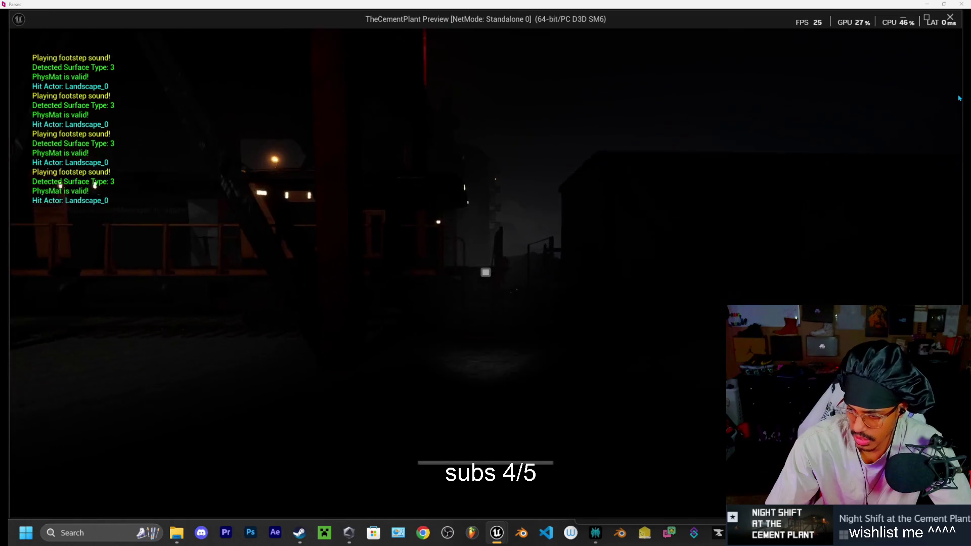
key(w)
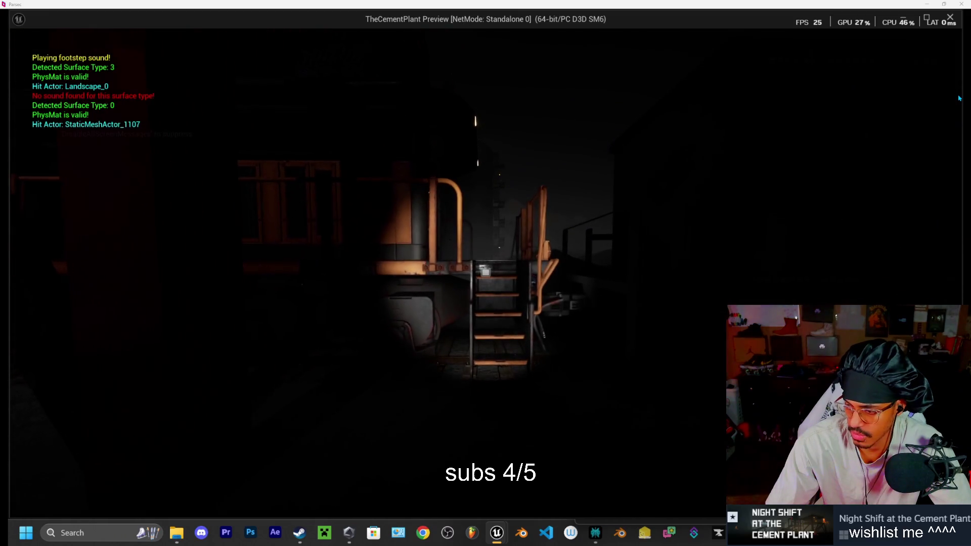
key(w)
key(w)
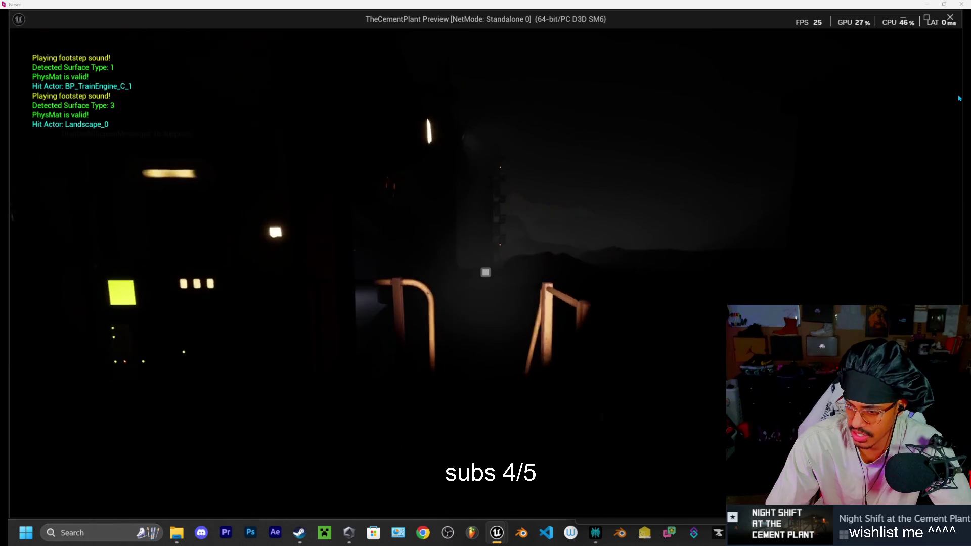
key(w)
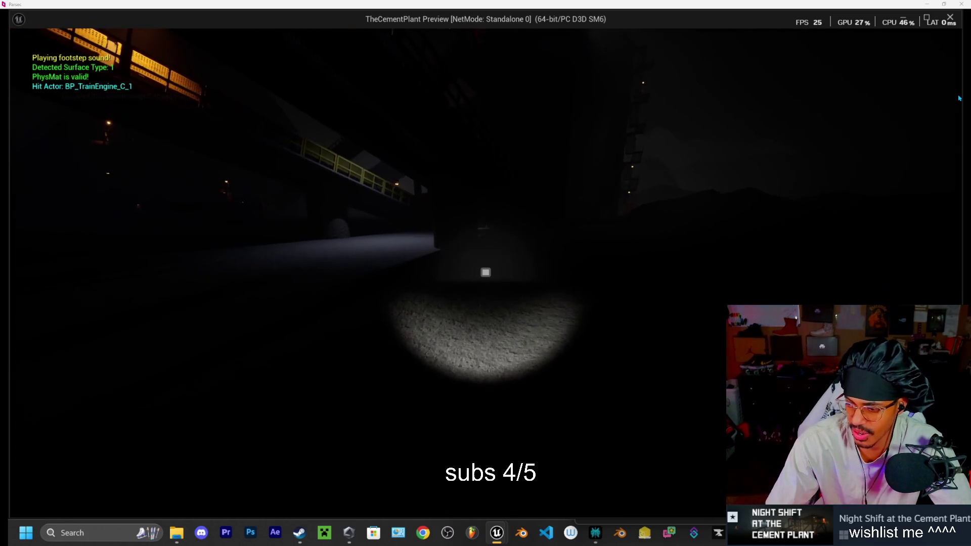
key(w)
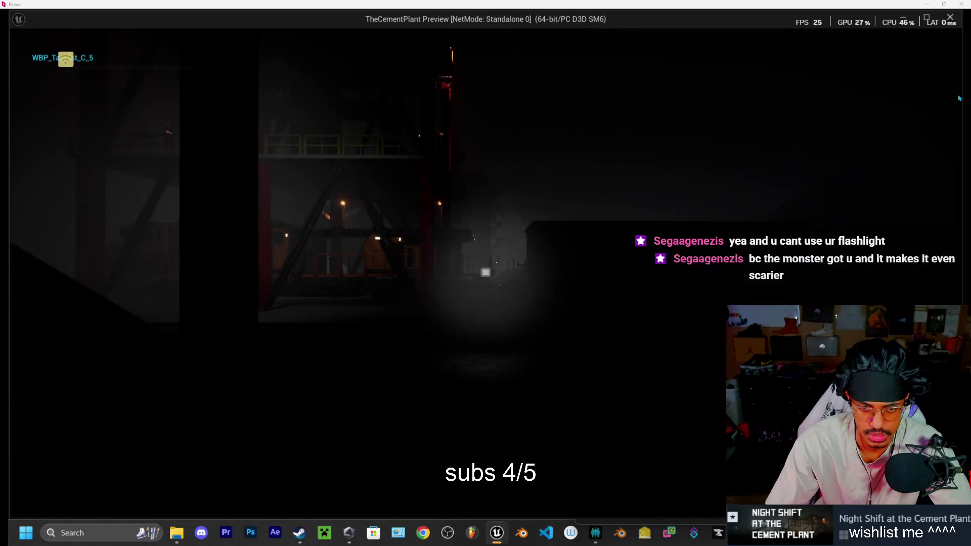
key(w)
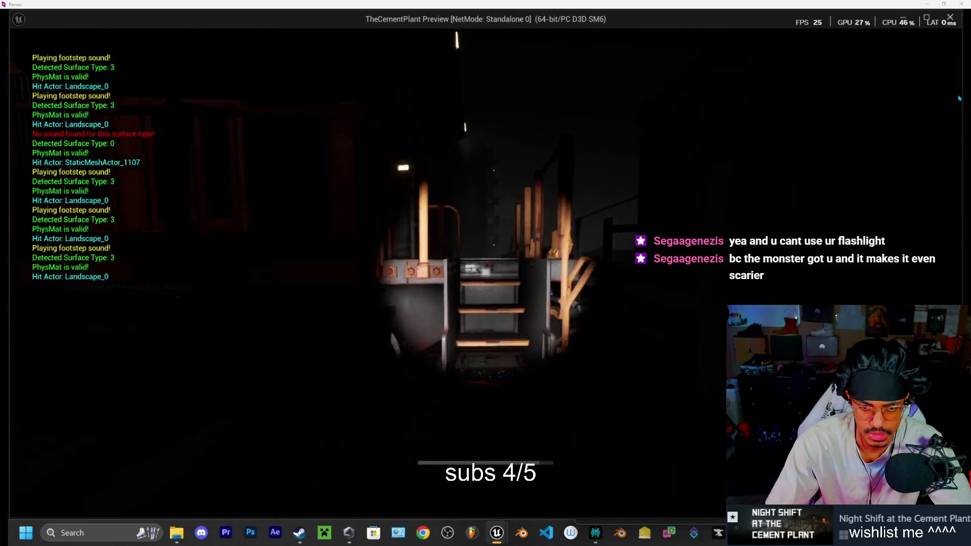
key(w)
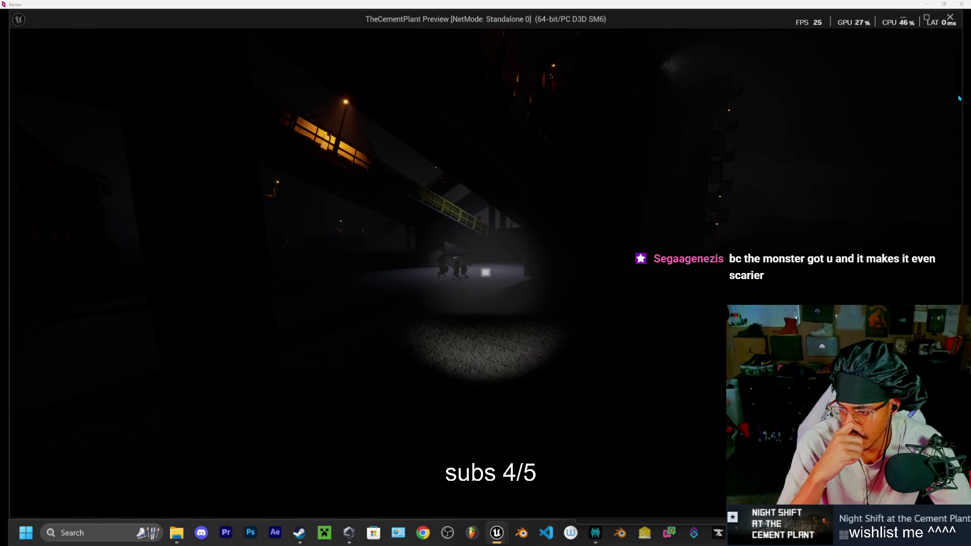
key(w)
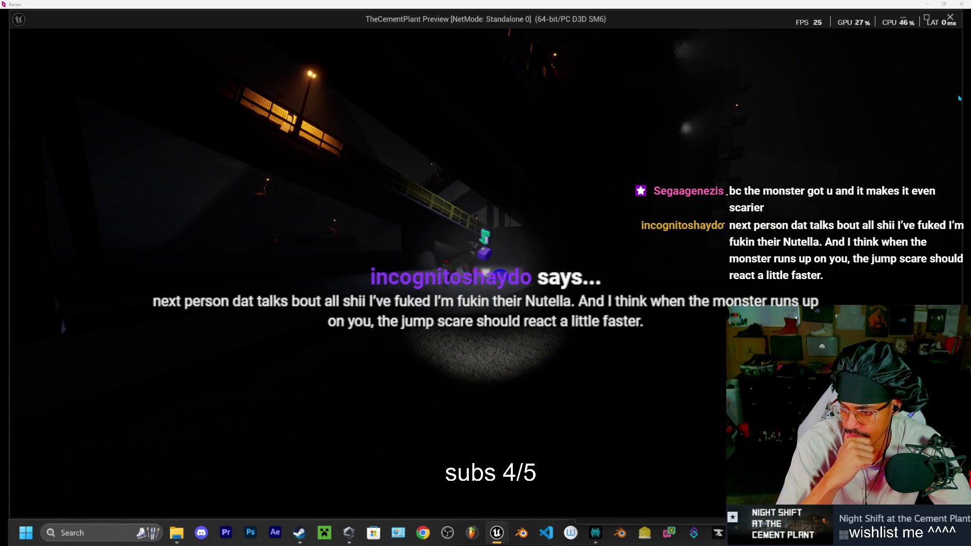
key(w)
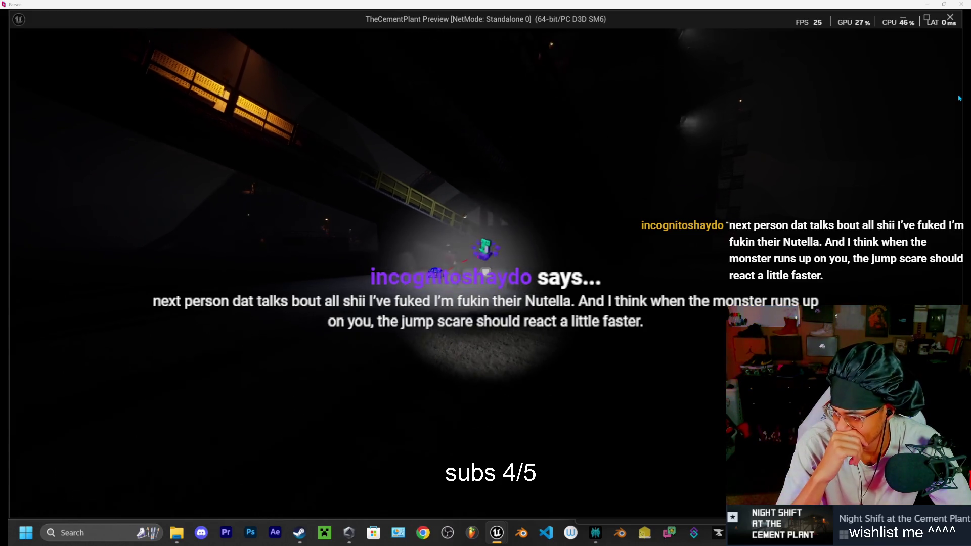
key(w)
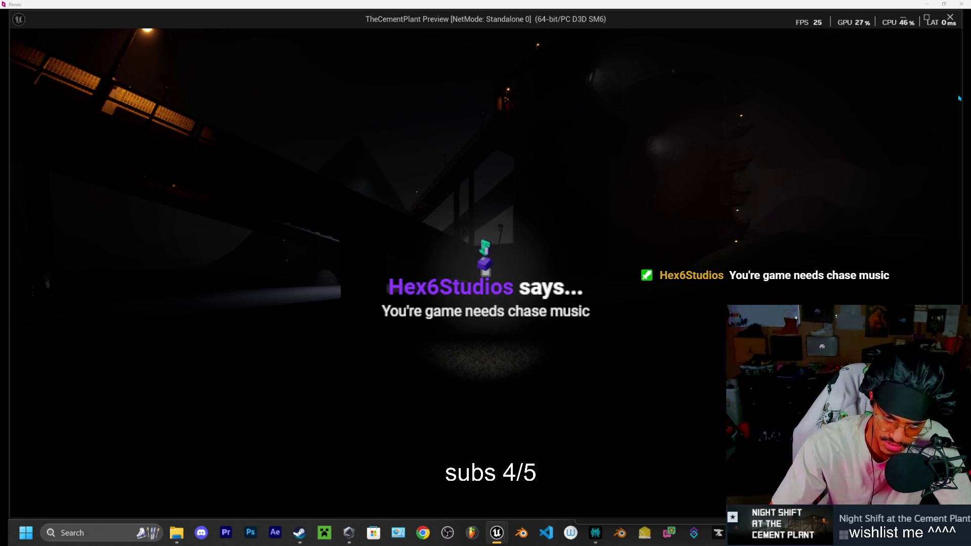
- Walk under the overpass, then end the standalone session and switch to SkinWalker.h
key(w)
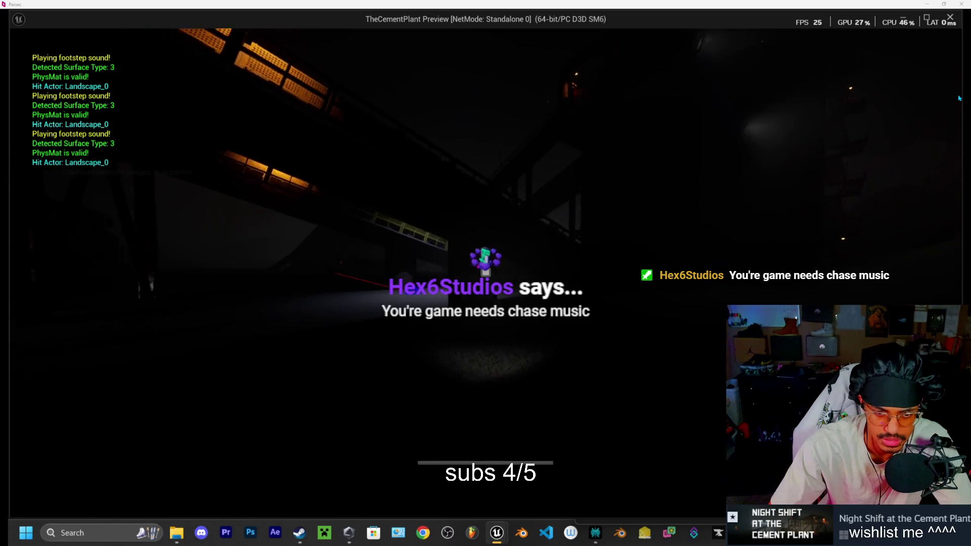
key(w)
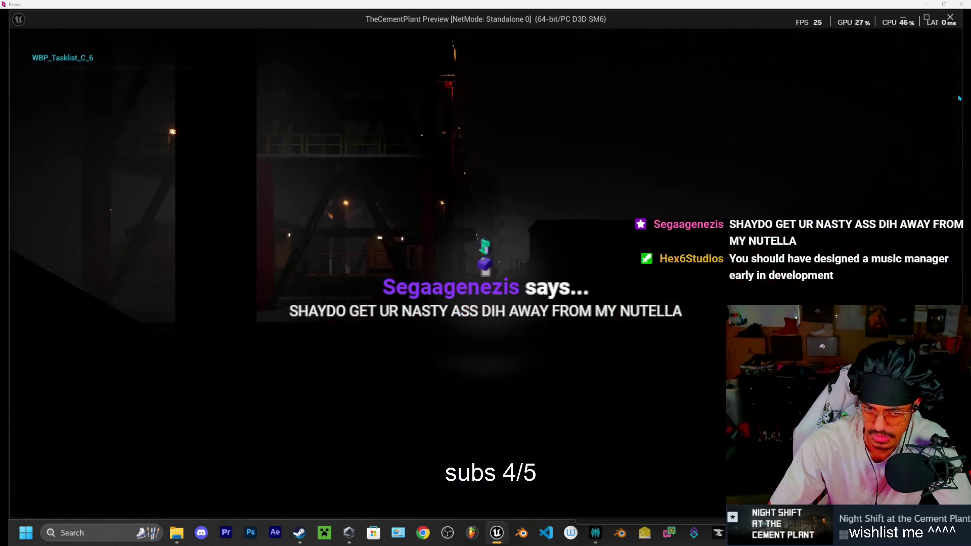
key(Escape)
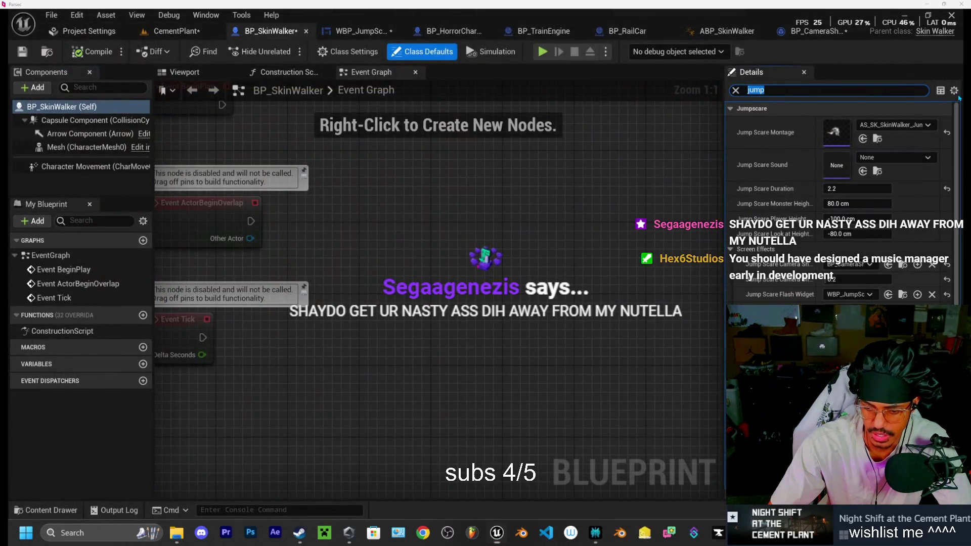
key(alt+Tab)
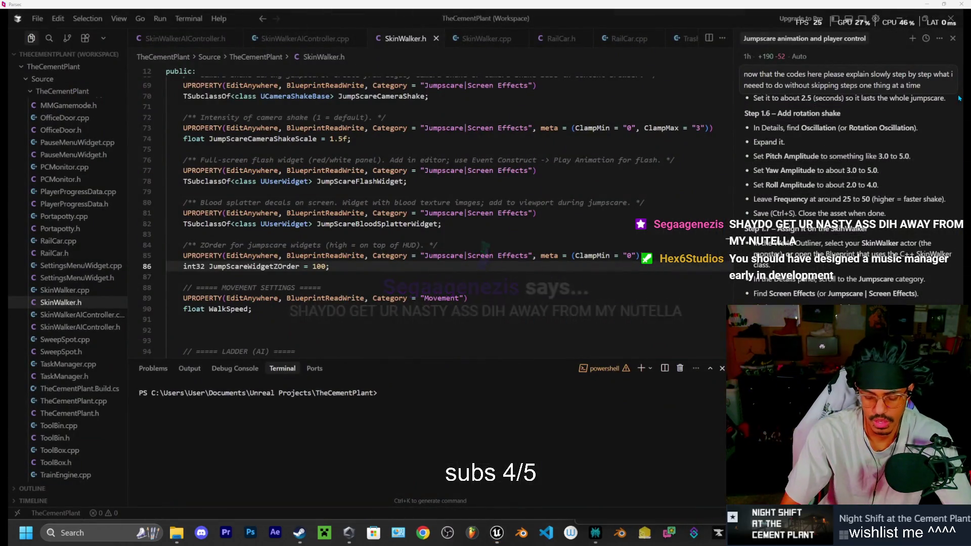
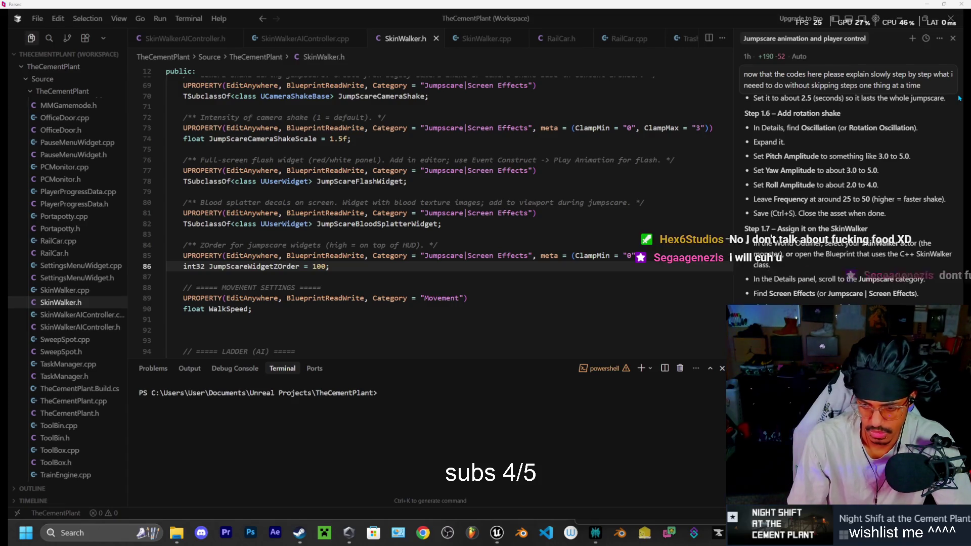
- Ask Cursor's agent to add a flashlight flicker during the jumpscare and trigger it without a pause
key(Return)
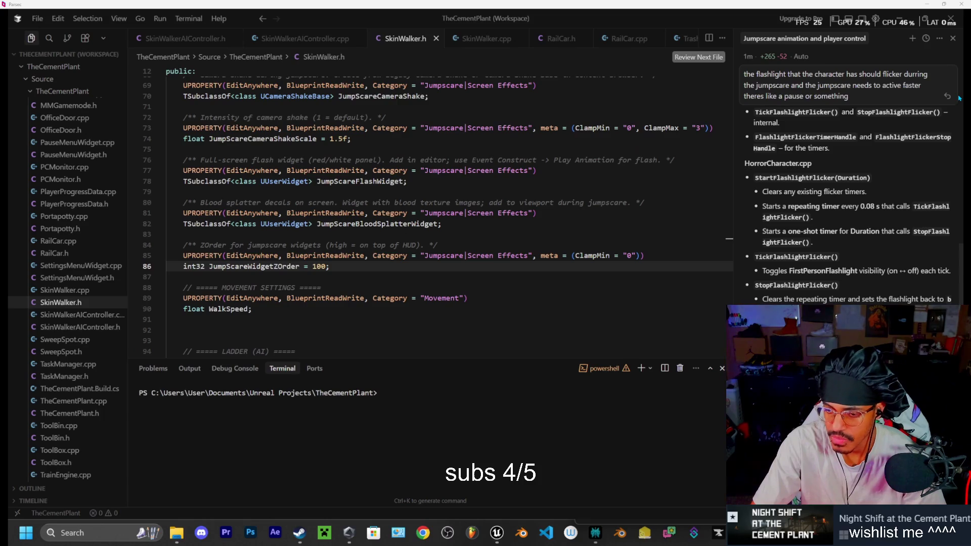
- Read the agent's summary of the flicker and instant-jumpscare changes, then bring up the HorrorCharacter.h diff
scroll(959, 98, down, 3)
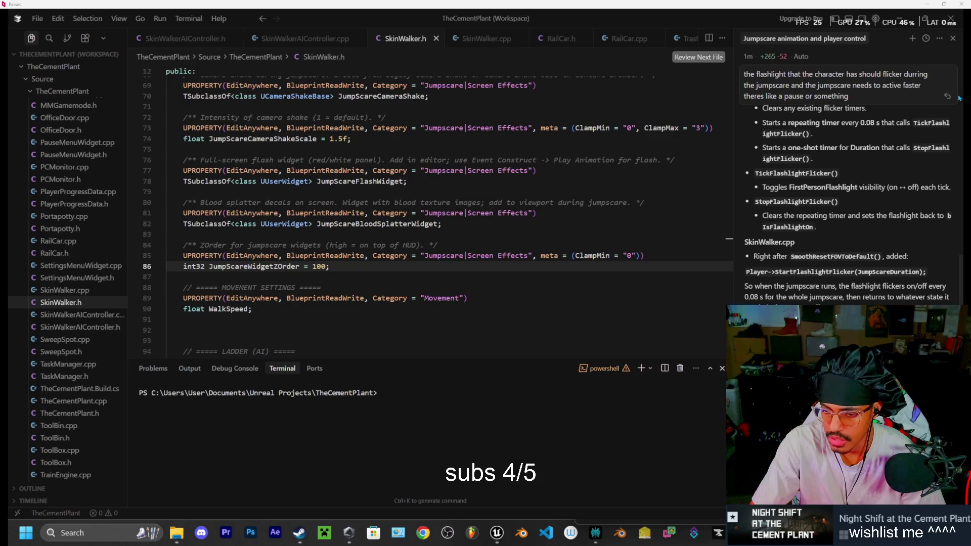
scroll(960, 98, down, 1)
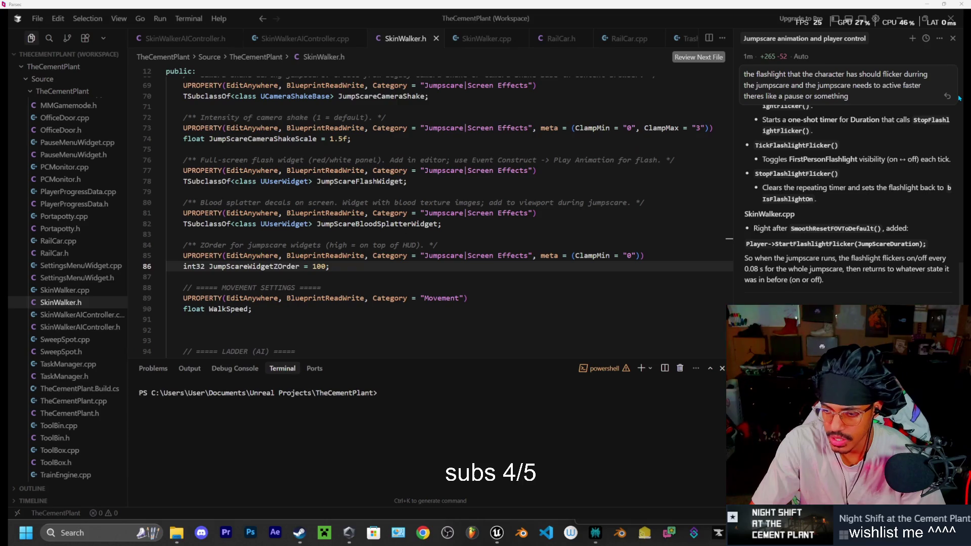
scroll(960, 98, down, 1)
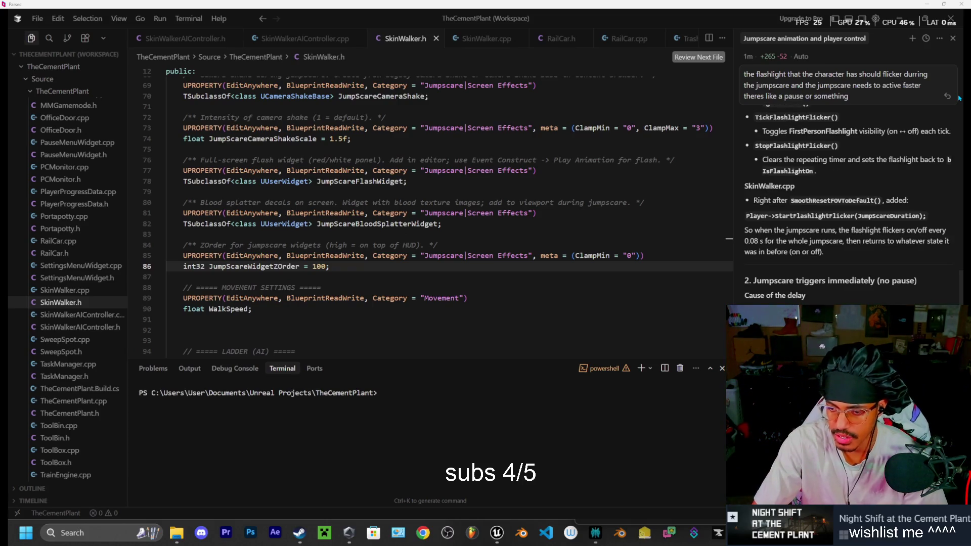
scroll(959, 97, down, 1)
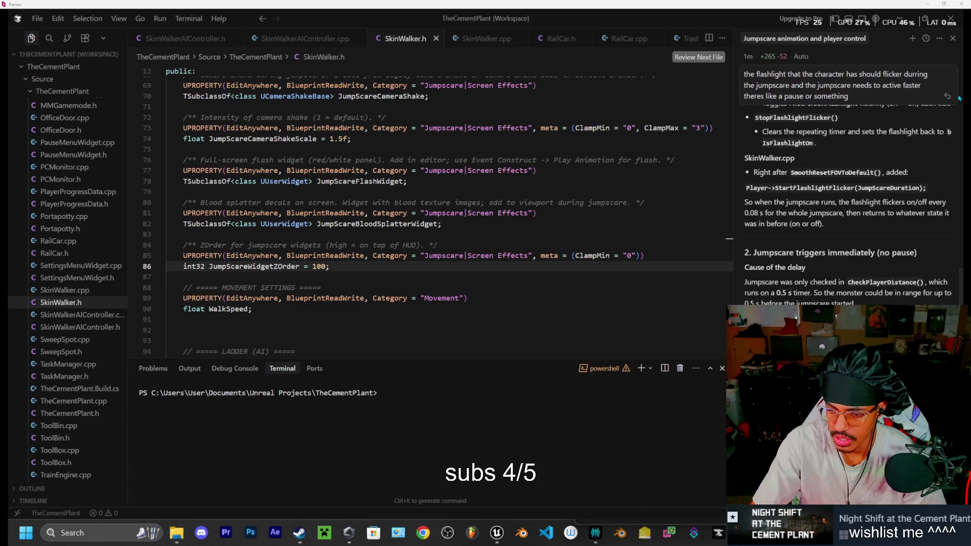
scroll(960, 97, down, 1)
scroll(959, 97, down, 1)
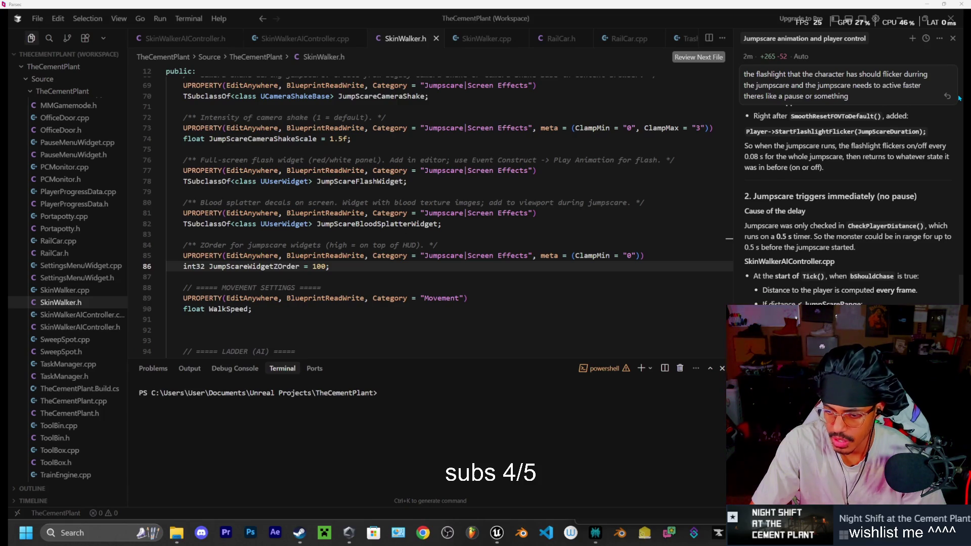
scroll(959, 98, down, 1)
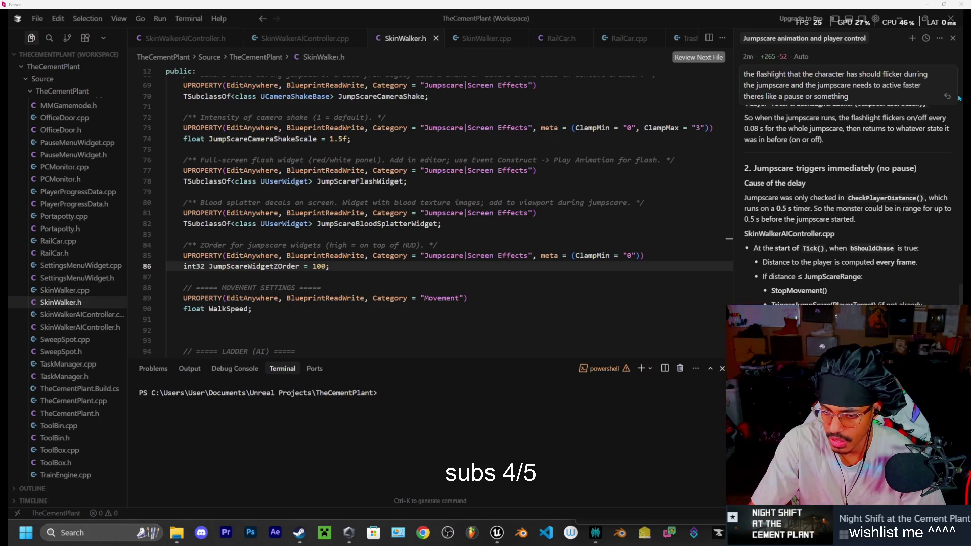
scroll(960, 98, down, 3)
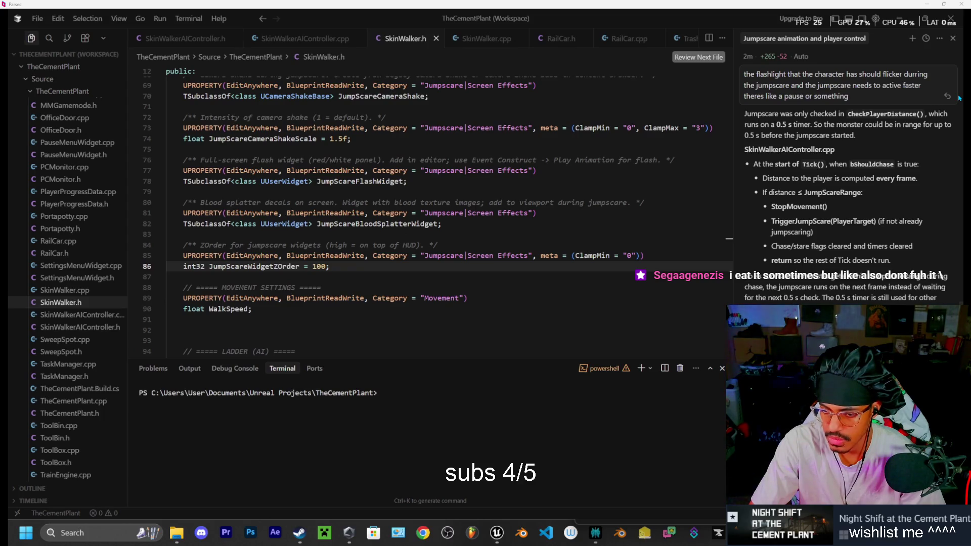
scroll(959, 98, down, 1)
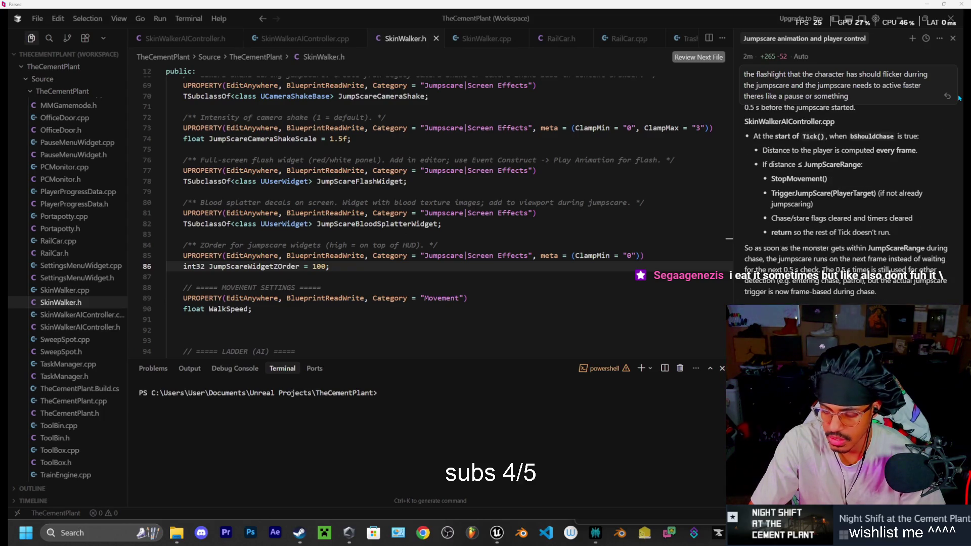
scroll(960, 98, down, 1)
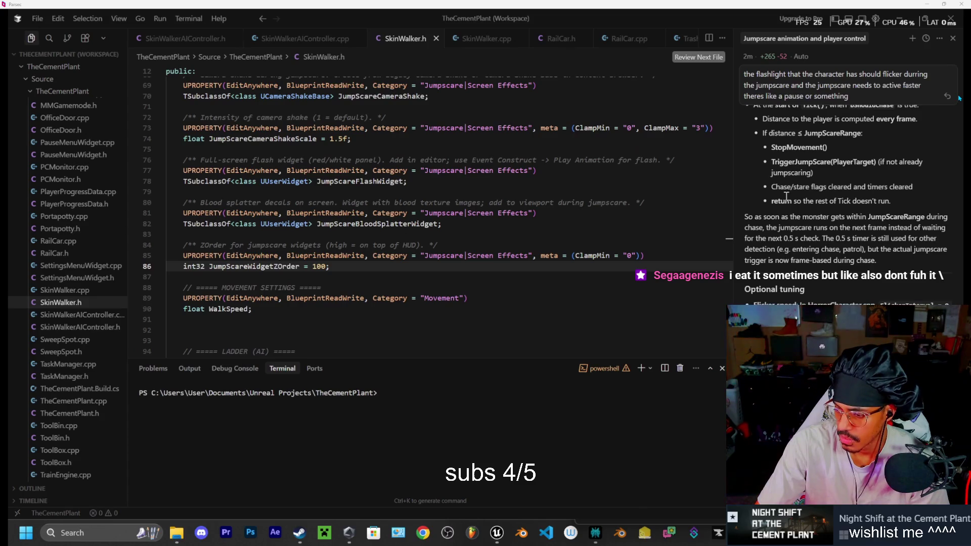
click(704, 59)
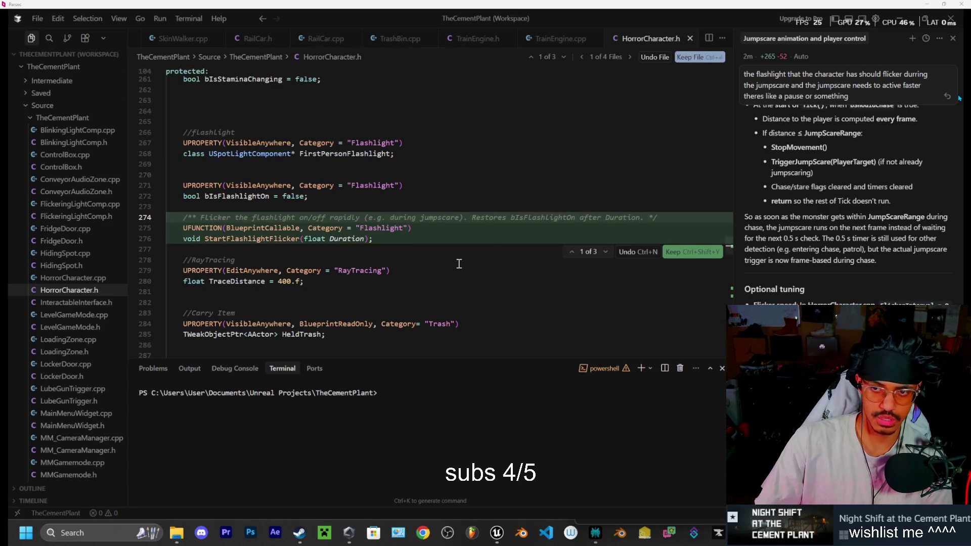
- Keep the flicker edits in HorrorCharacter.h and HorrorCharacter.cpp, moving on to the SkinWalker.cpp diff
click(698, 58)
click(695, 59)
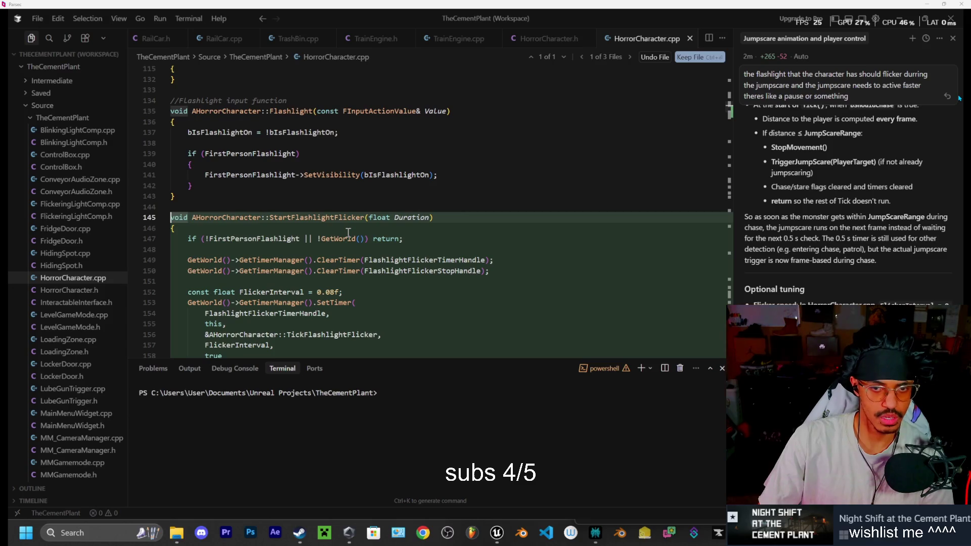
scroll(405, 229, down, 9)
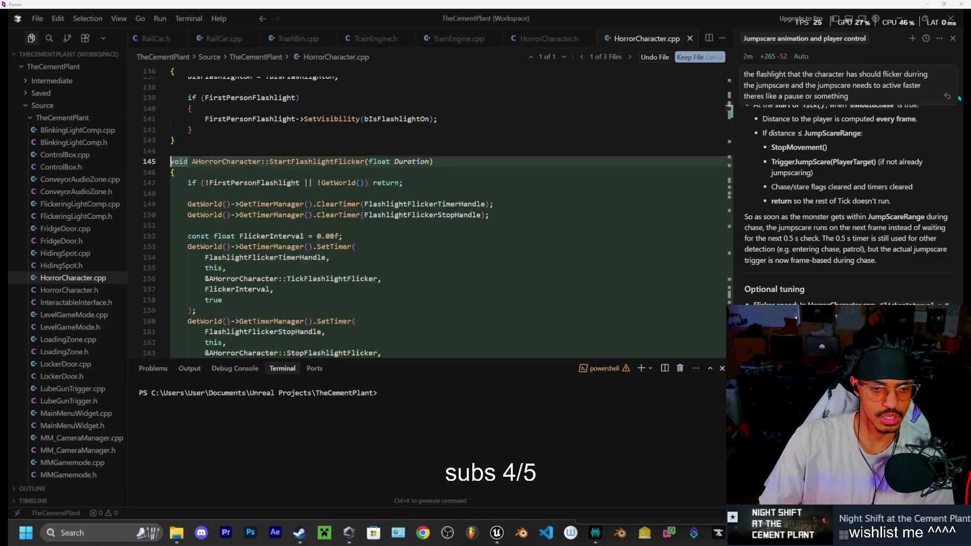
scroll(410, 227, down, 2)
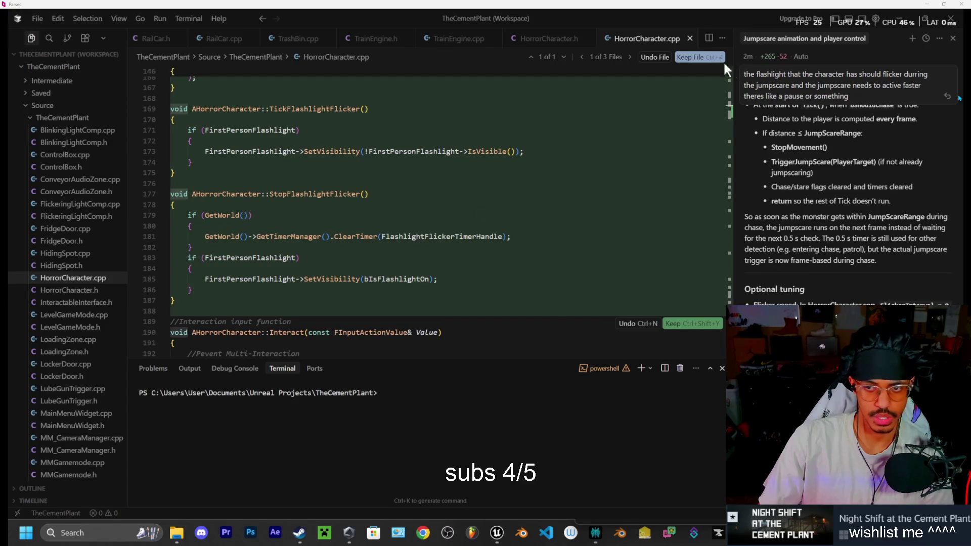
click(690, 58)
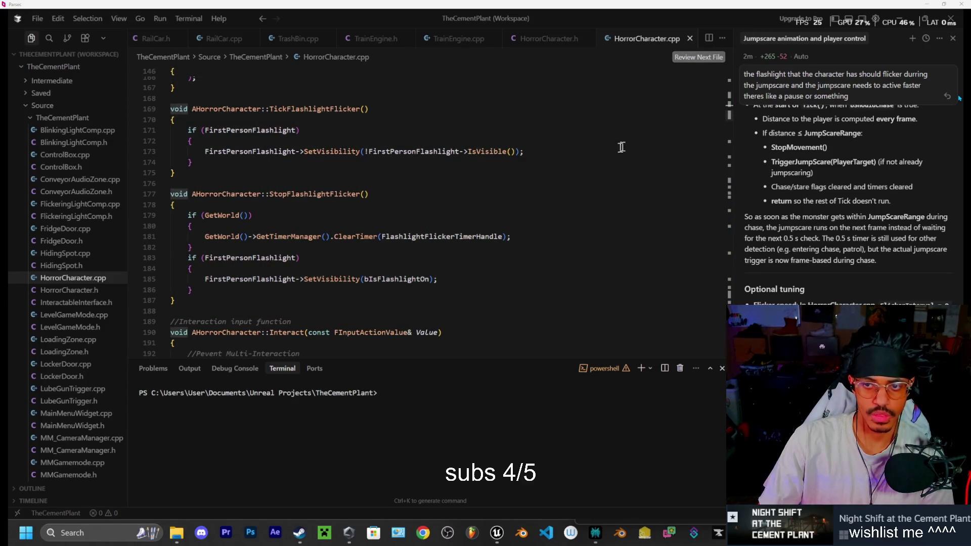
click(699, 58)
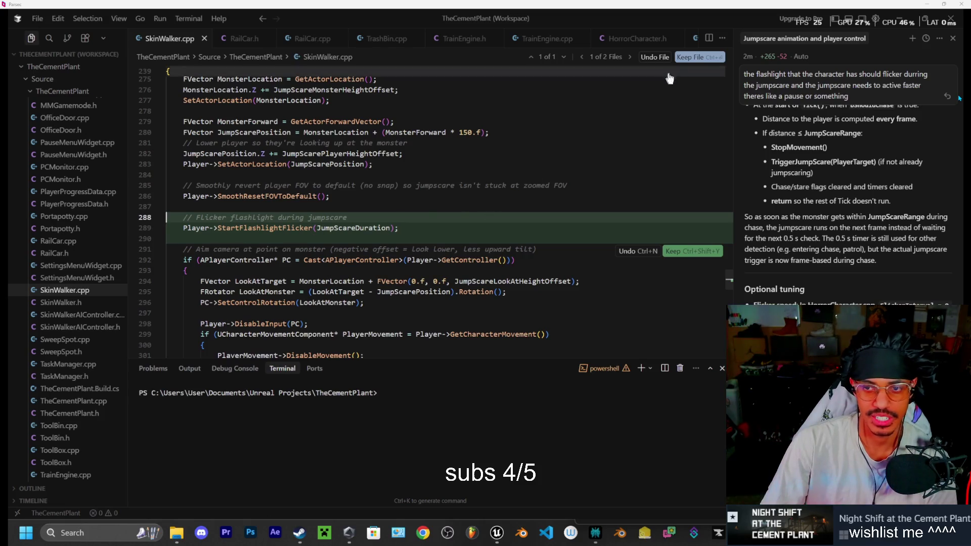
- Keep the SkinWalker.cpp and SkinWalkerAIController.cpp edits and rebuild with Live Coding (Ctrl+Alt+F11)
click(698, 57)
click(698, 57)
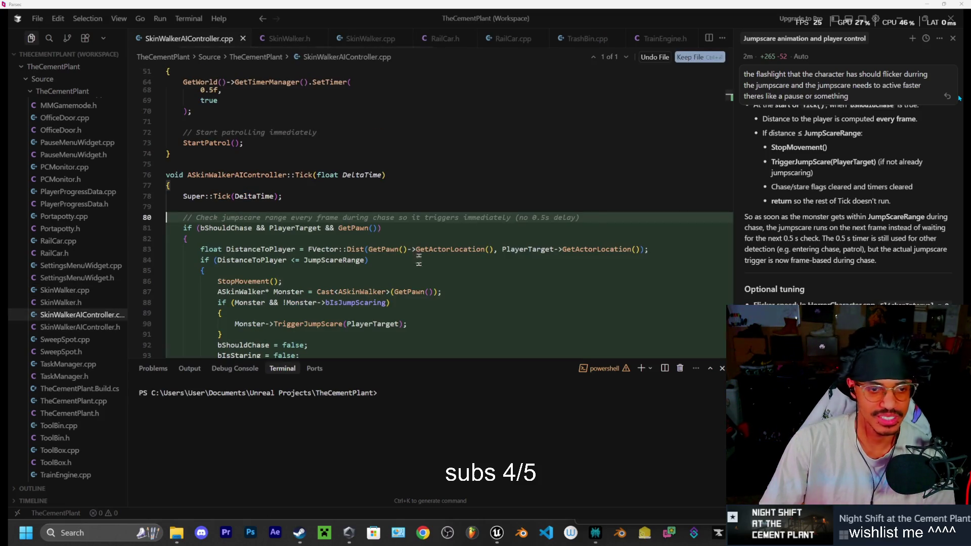
scroll(408, 218, down, 3)
scroll(354, 227, up, 2)
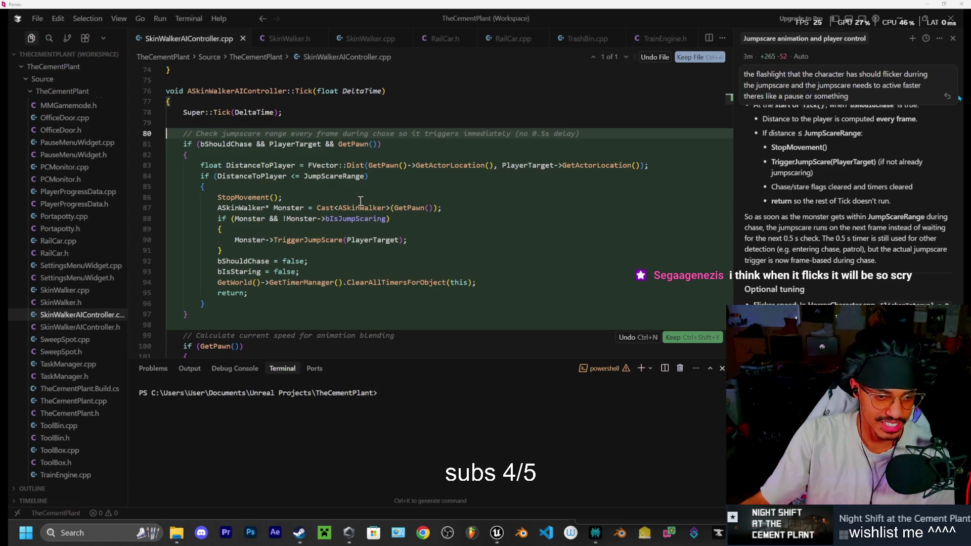
click(697, 58)
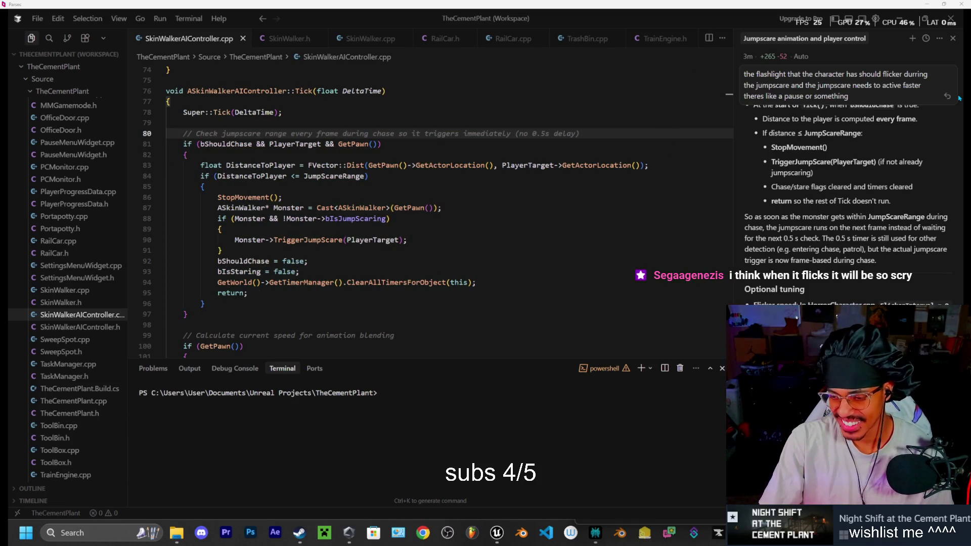
key(ctrl+alt+F11)
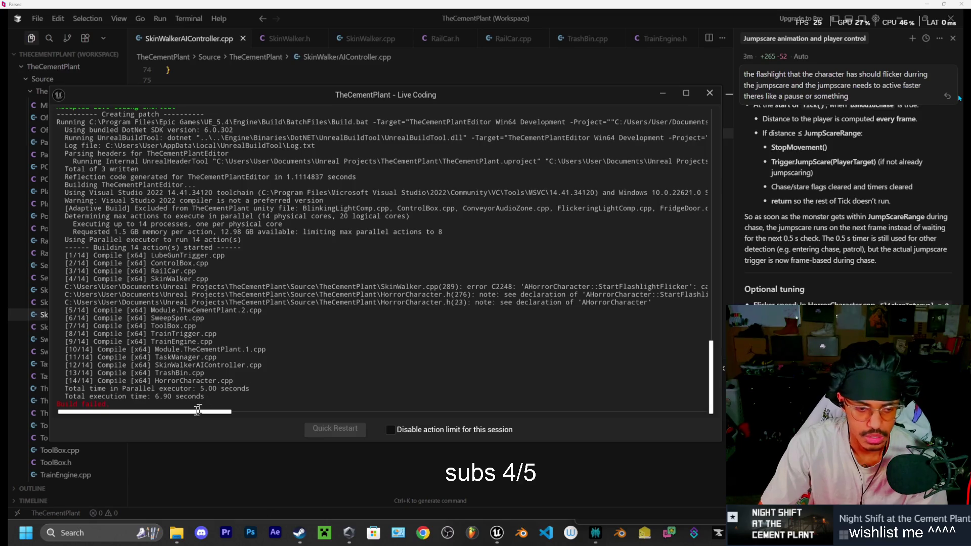
- Read the C2248 error about protected StartFlashlightFlicker, then minimize the Live Coding window
mouse_move(195, 412)
mouse_down()
mouse_move(268, 416)
mouse_move(239, 415)
mouse_up()
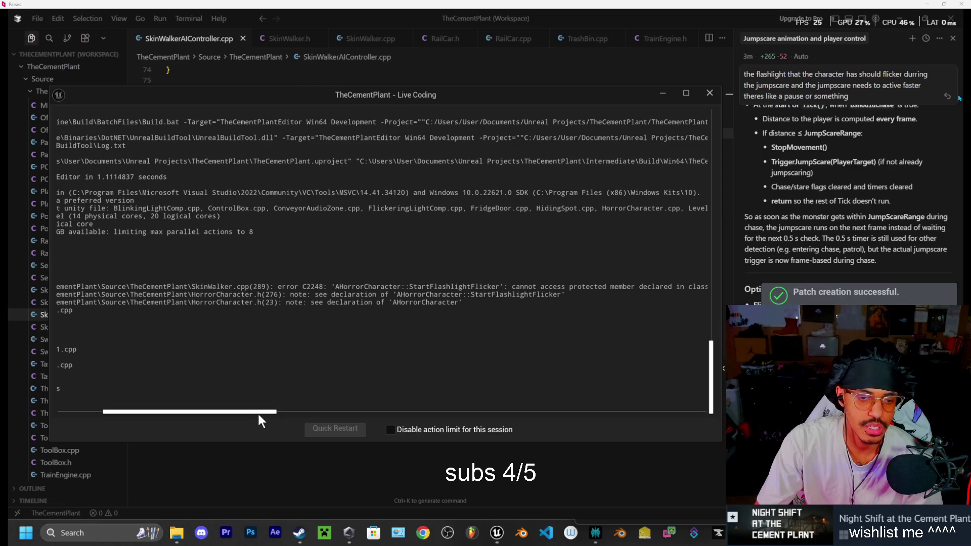
click(663, 94)
scroll(532, 40, down, 2)
scroll(533, 41, down, 3)
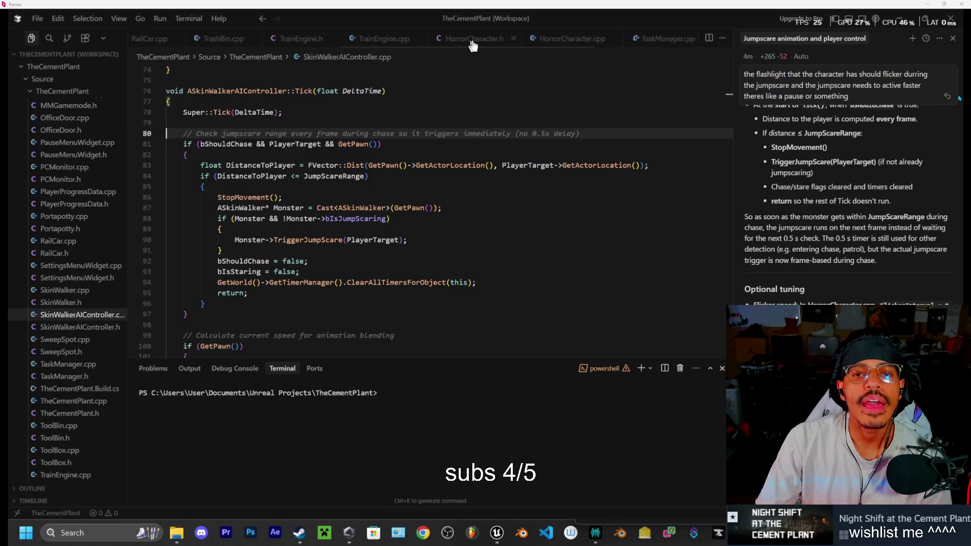
- Delete the StartFlashlightFlicker declaration (lines 274–276) from HorrorCharacter.h's protected section
click(473, 44)
scroll(386, 204, up, 1)
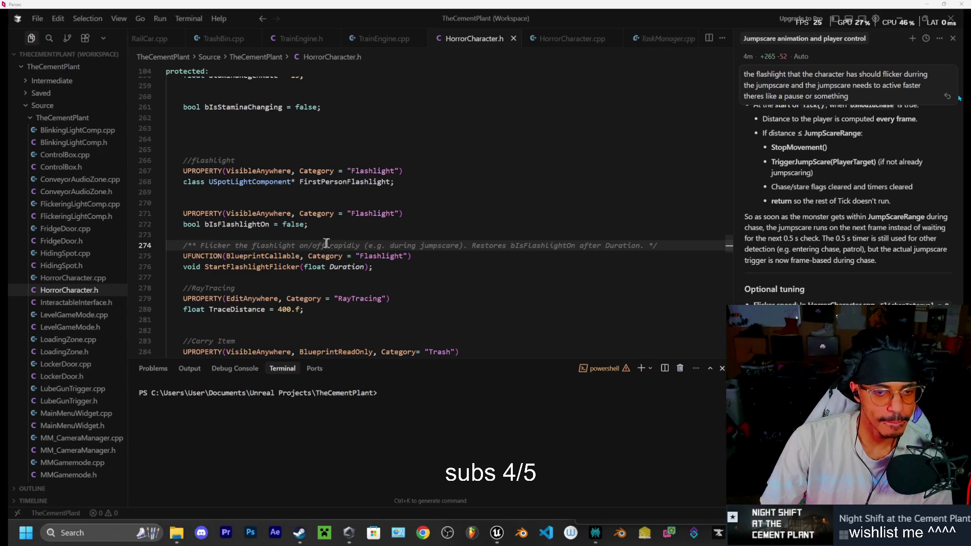
click(179, 246)
drag(179, 247, 374, 268)
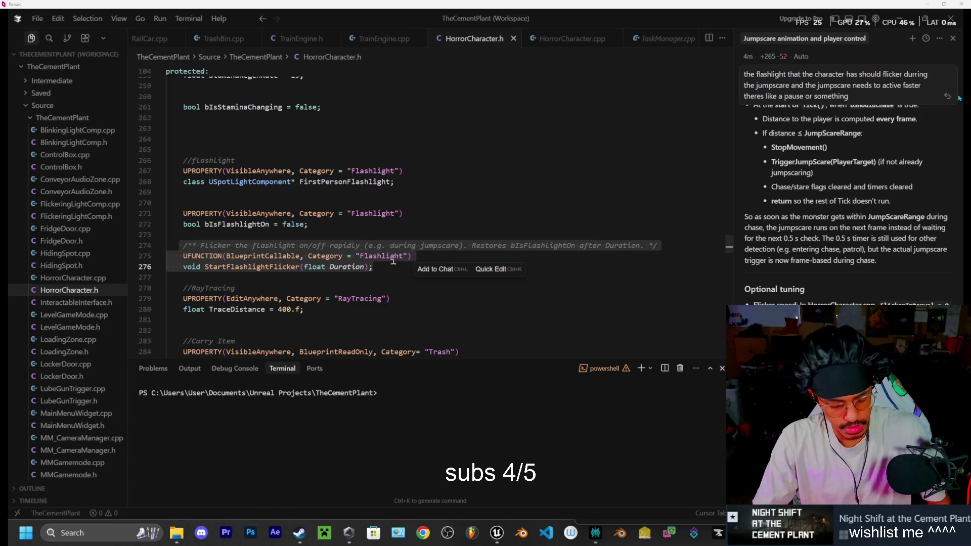
key(BackSpace)
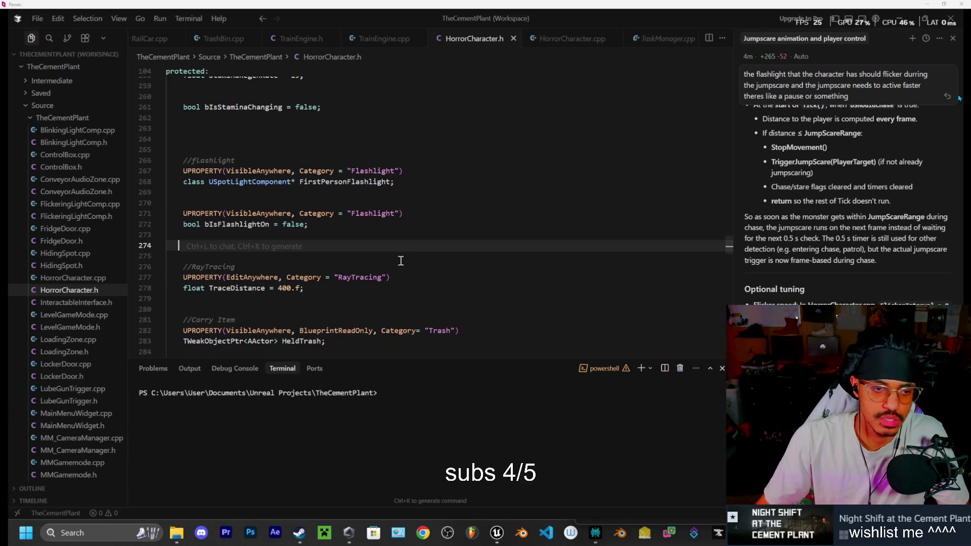
- Insert the StartFlashlightFlicker declaration block in the public section after SetCanMove
scroll(354, 222, down, 14)
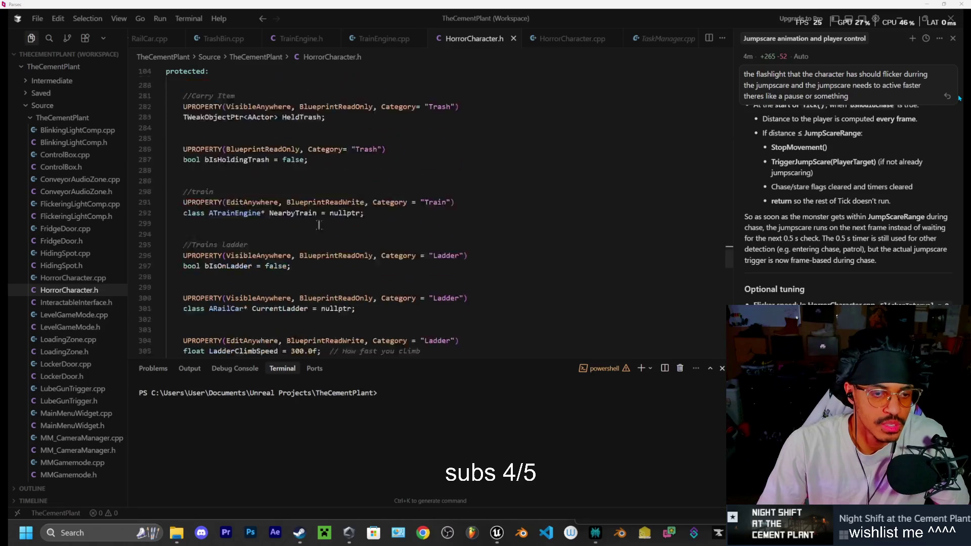
scroll(315, 223, down, 17)
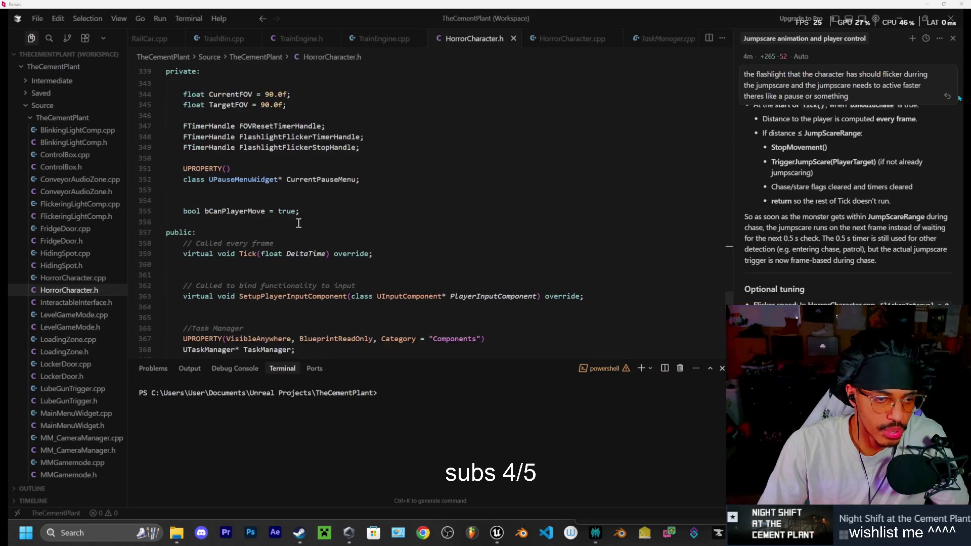
scroll(287, 227, down, 4)
scroll(286, 226, up, 3)
click(303, 209)
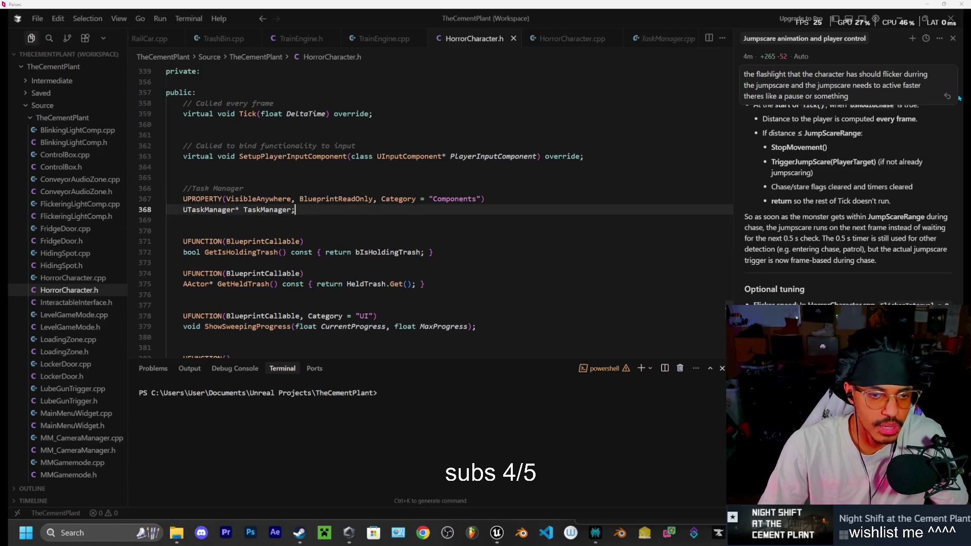
key(Return)
key(Return)
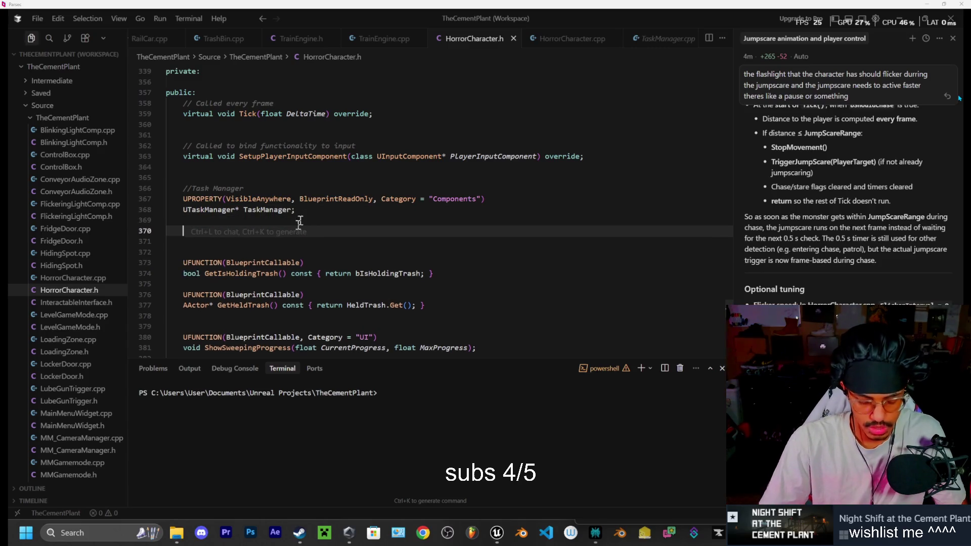
scroll(298, 224, down, 10)
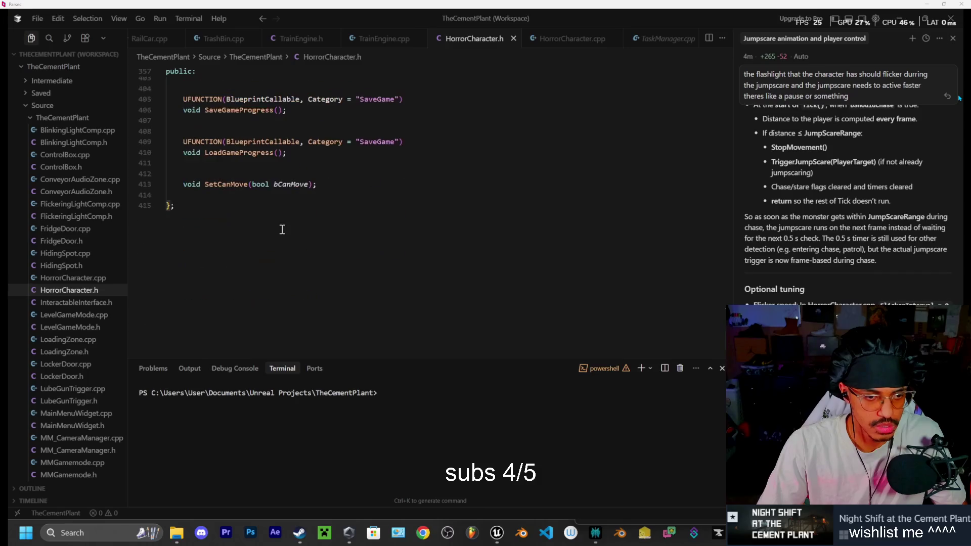
click(314, 211)
key(Return)
key(Return)
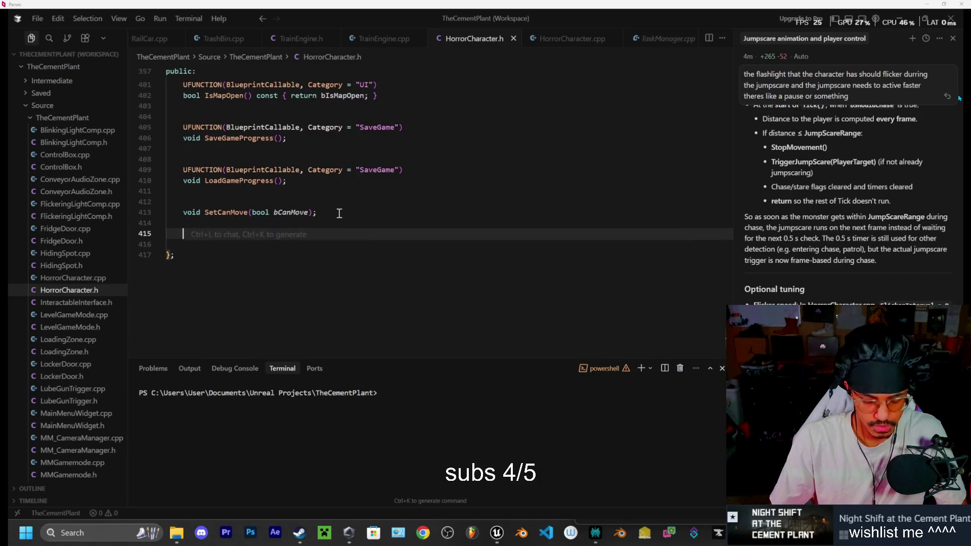
key(Tab)
- Fix the indentation of the Flashlight comment, UFUNCTION and declaration lines, then Live Coding compile
click(187, 233)
key(BackSpace)
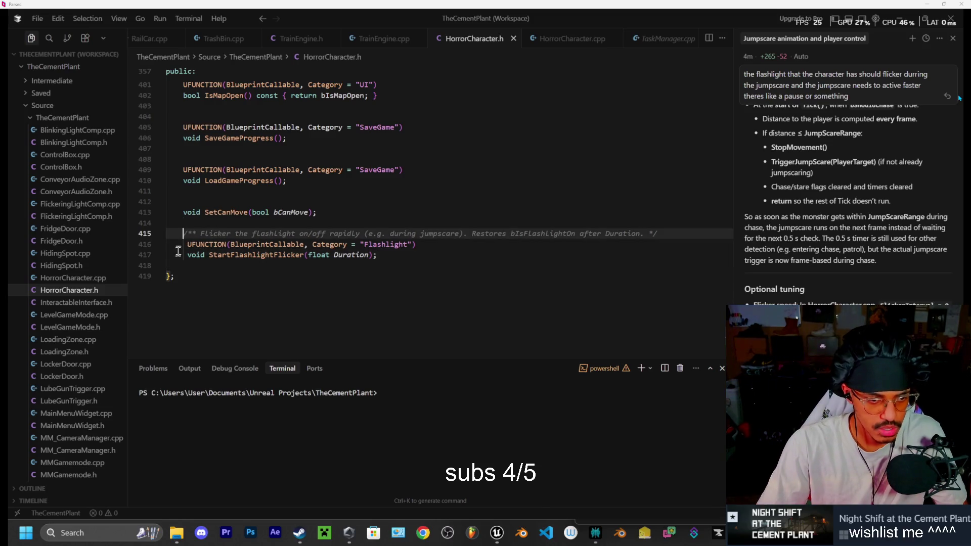
key(Down)
key(Down)
key(Delete)
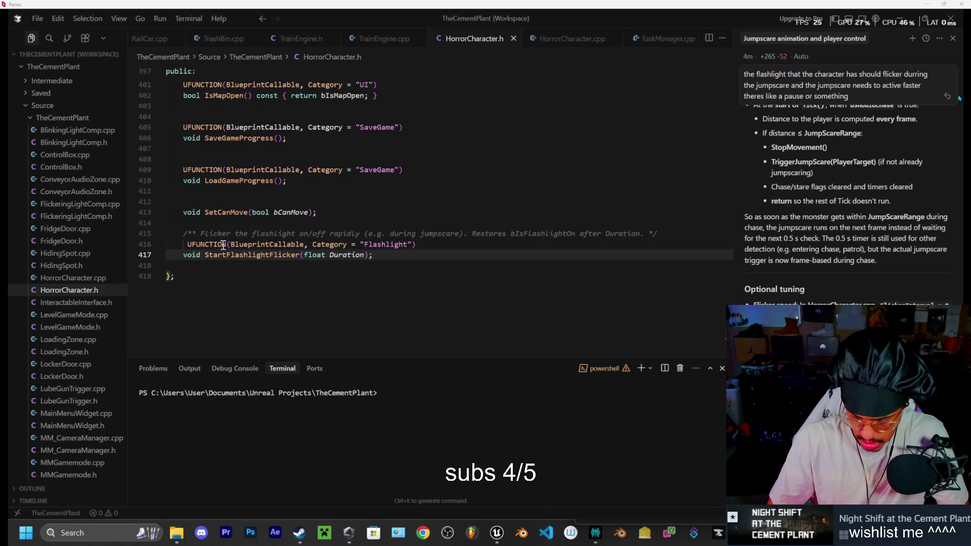
key(Up)
key(Delete)
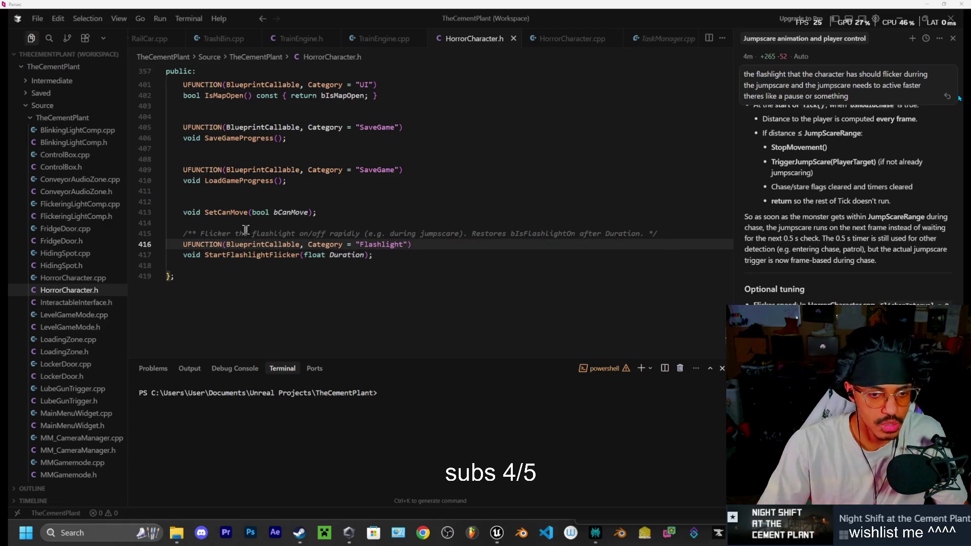
key(ctrl+alt+F11)
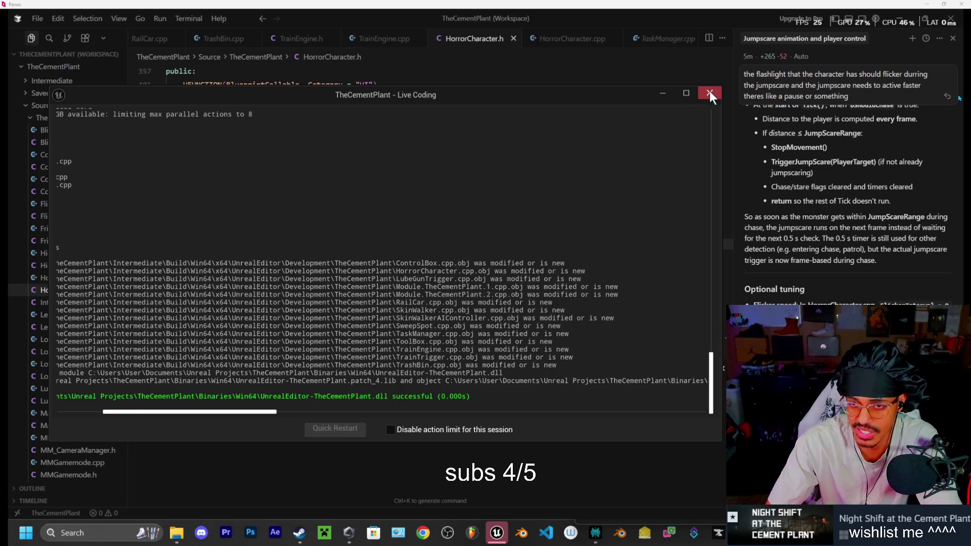
- Close the successful Live Coding build log and return to the Unreal Editor
click(709, 94)
mouse_move(625, 374)
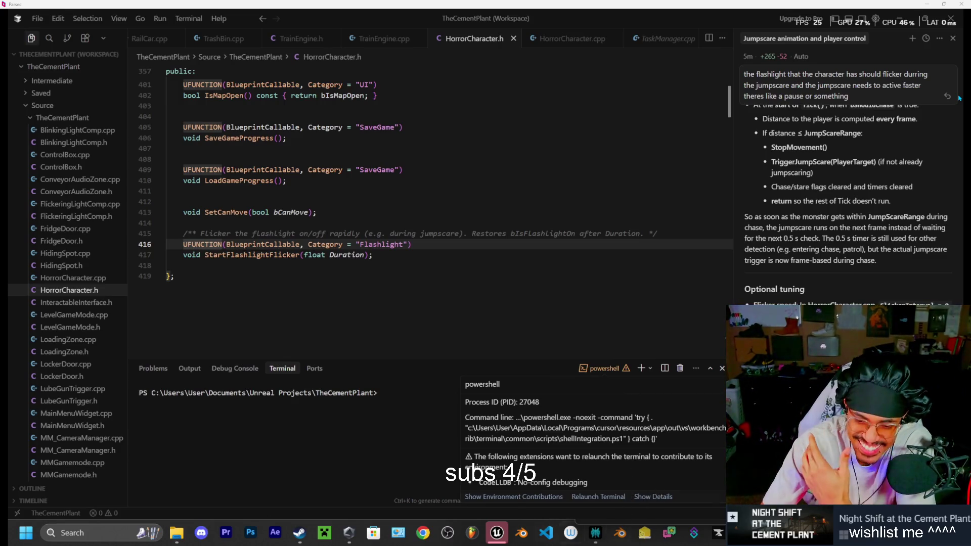
click(501, 538)
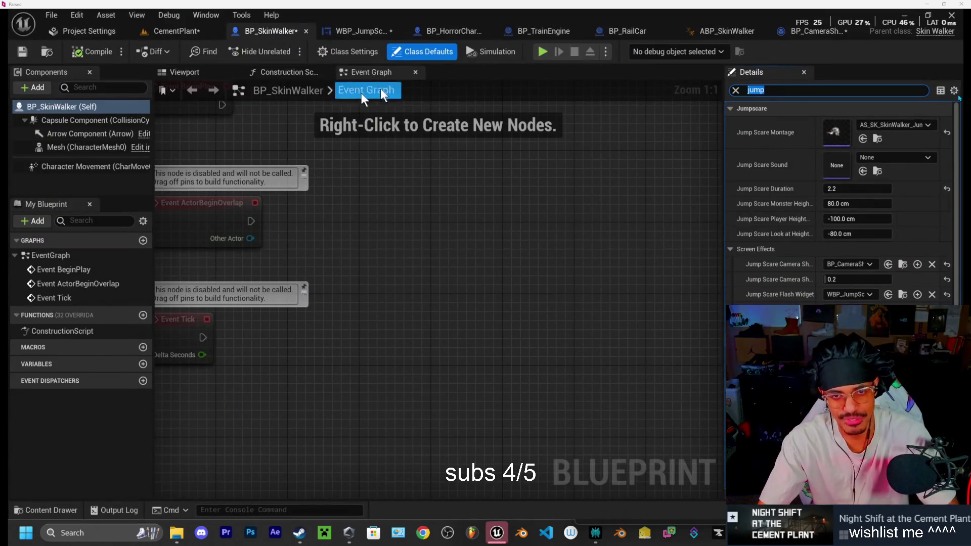
- Play the Cement Plant level and walk across the yard toward the lit walkway
click(542, 53)
key(w)
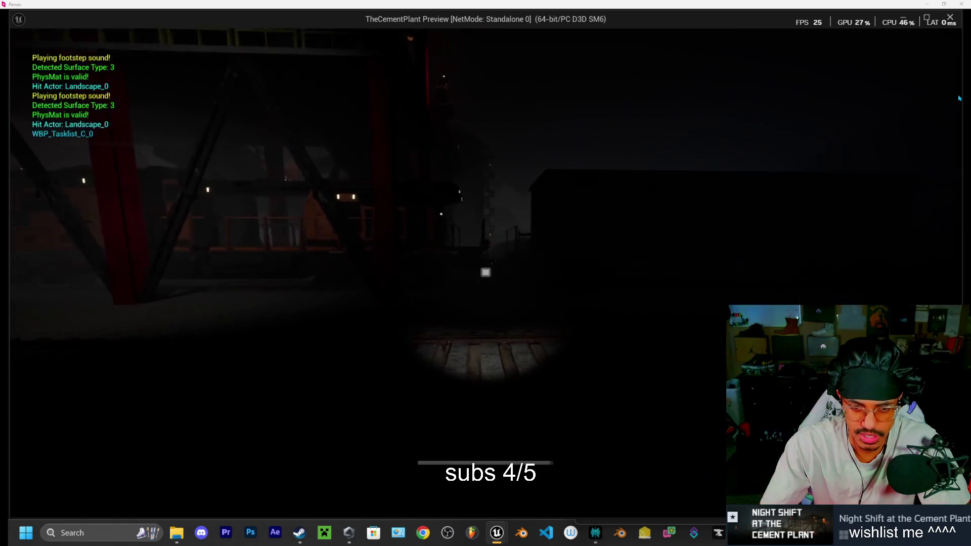
key(w)
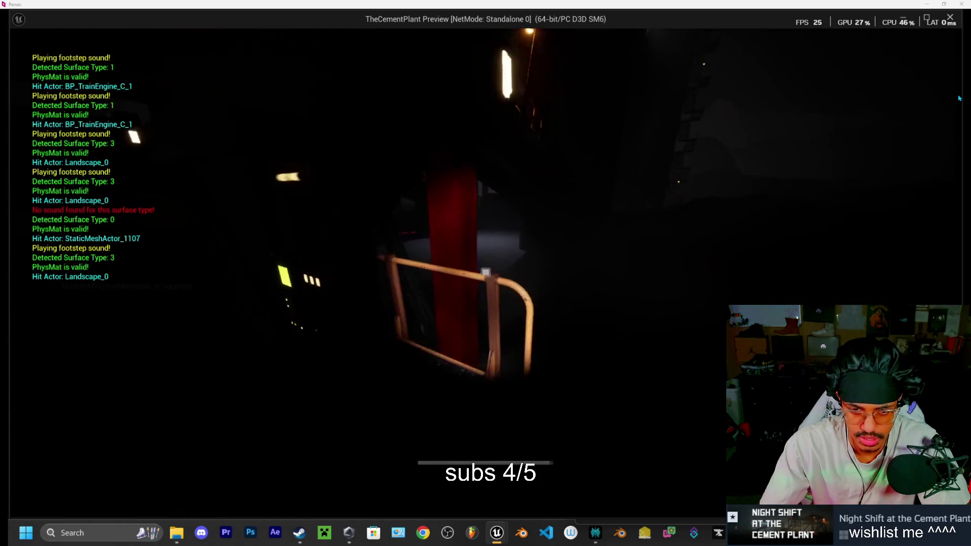
key(w)
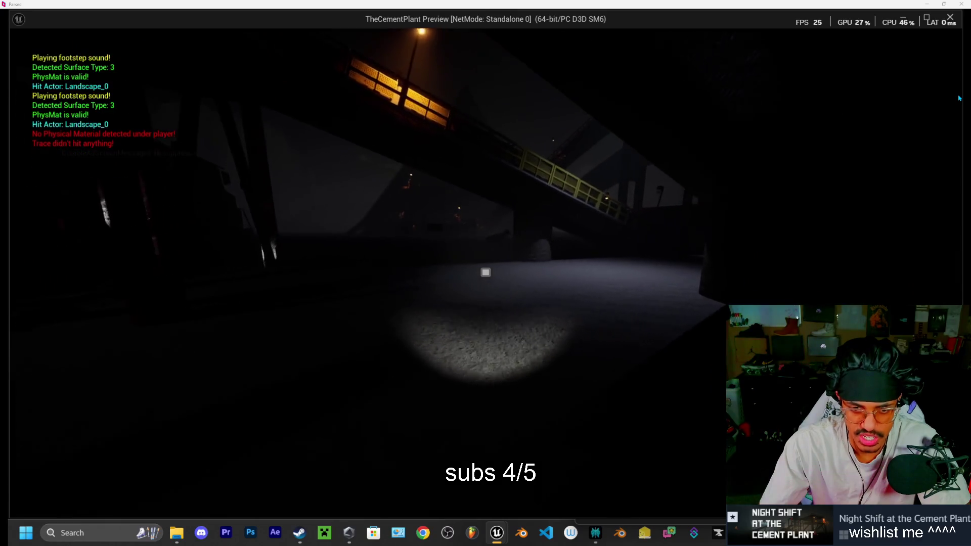
key(w)
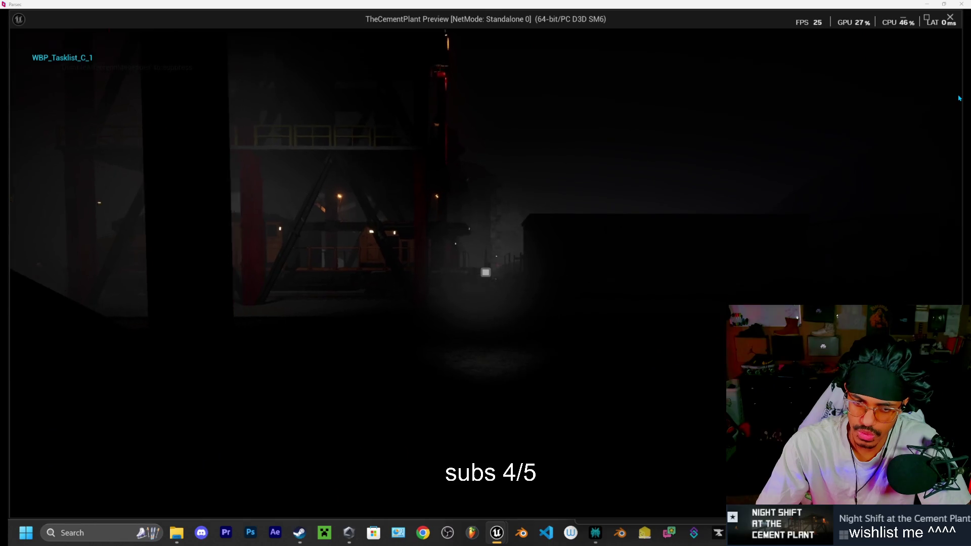
key(w)
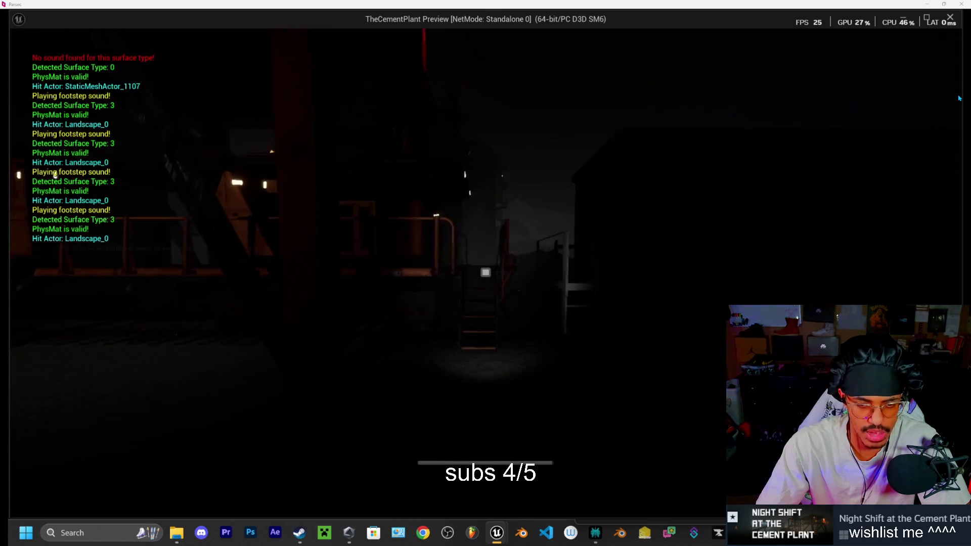
key(w)
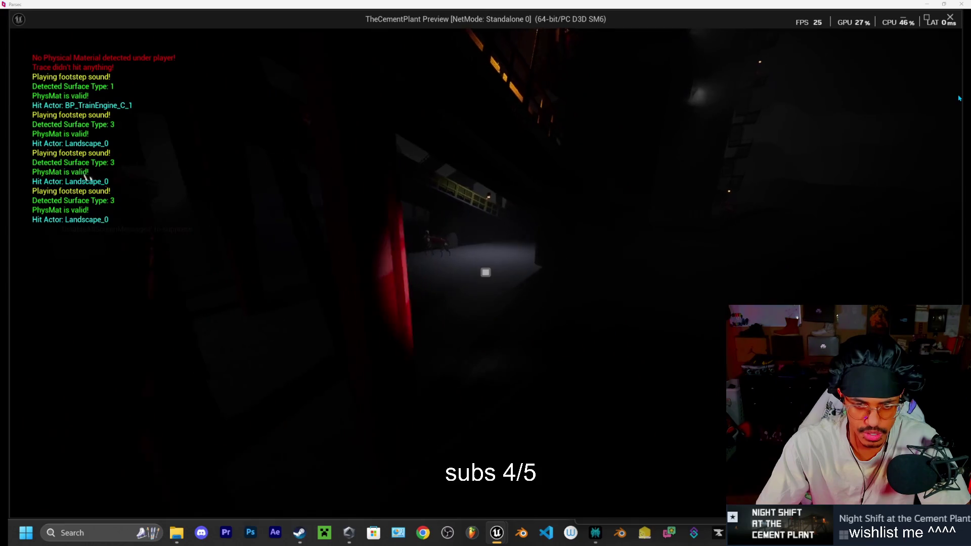
key(w)
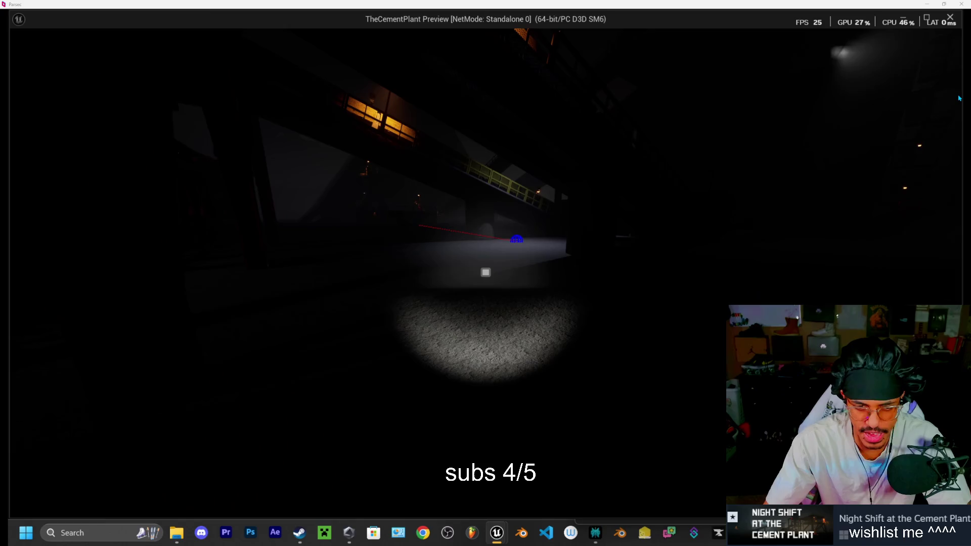
- Turn toward the walkway marker until the skinwalker jumpscare fires, then stop the play-test
key(a)
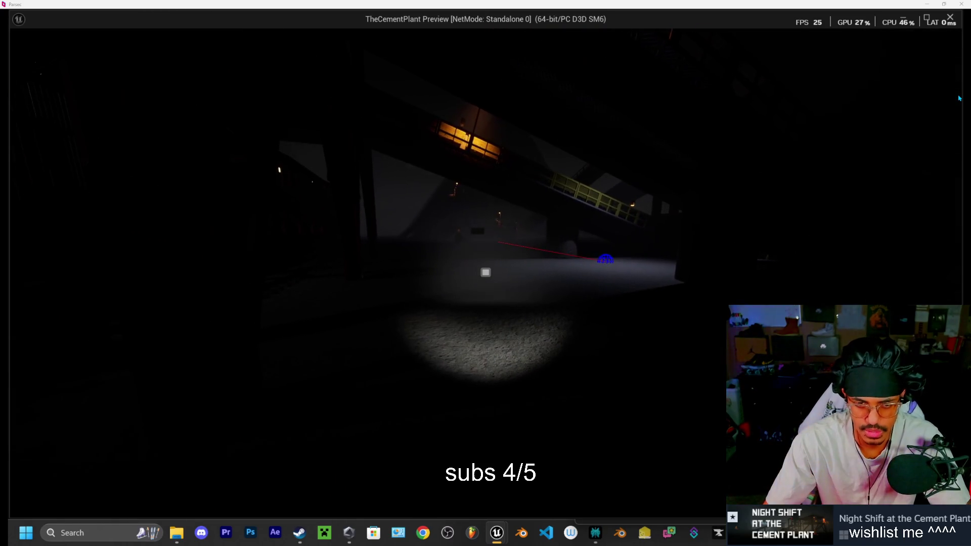
key(w)
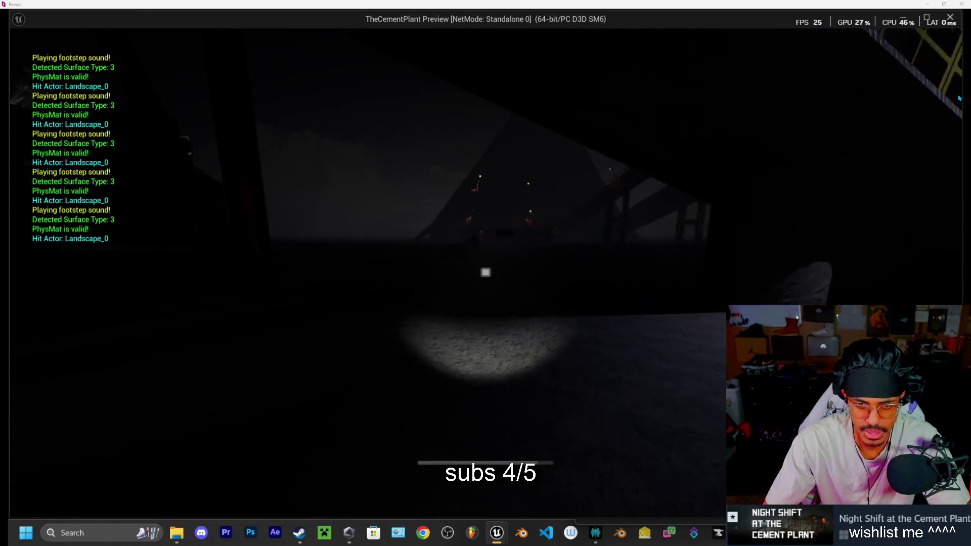
mouse_move(959, 98)
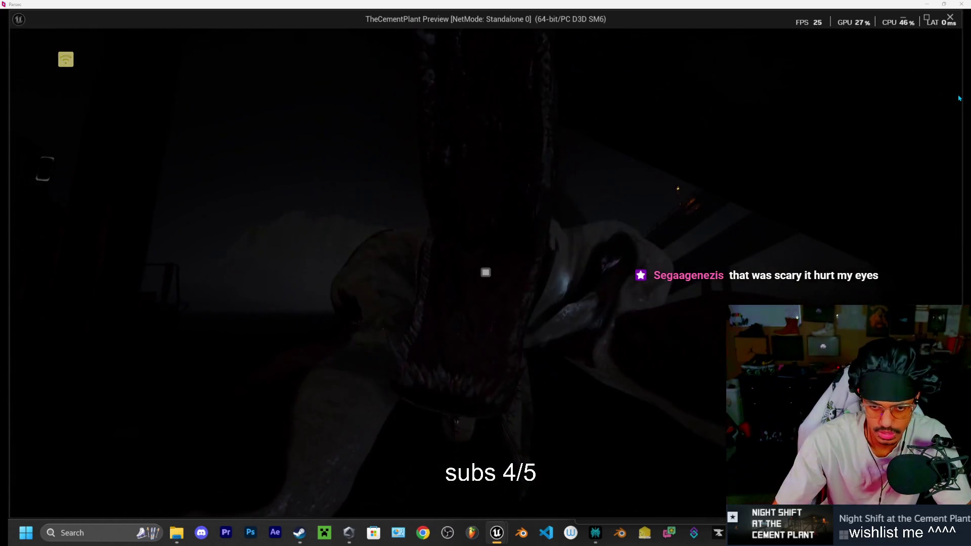
key(w)
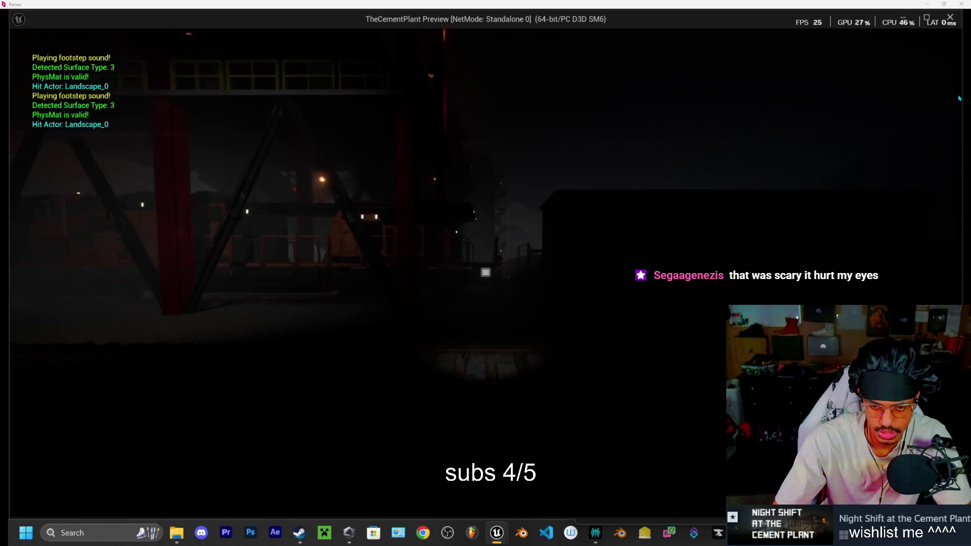
key(w)
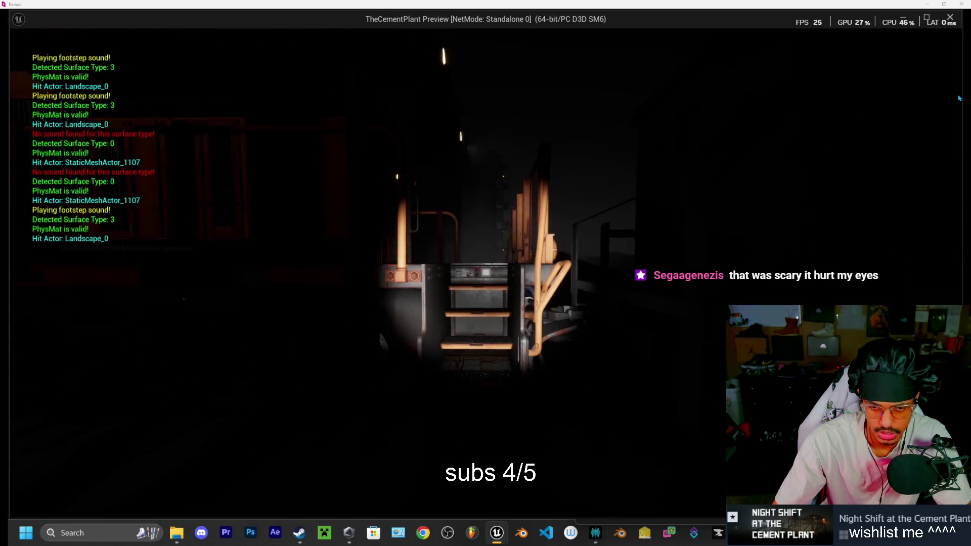
key(Escape)
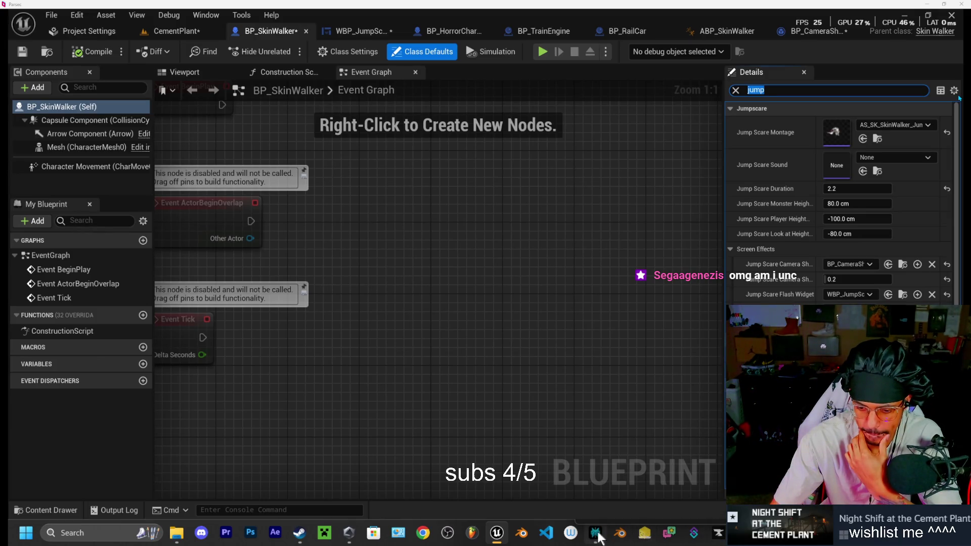
- Return to Cursor and open HorrorCharacter.cpp
mouse_move(598, 538)
mouse_move(739, 534)
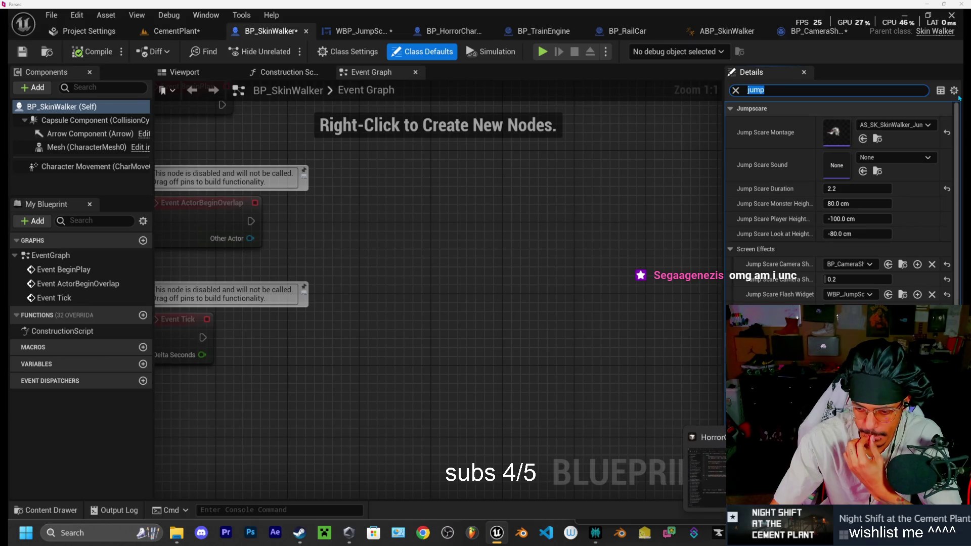
click(706, 466)
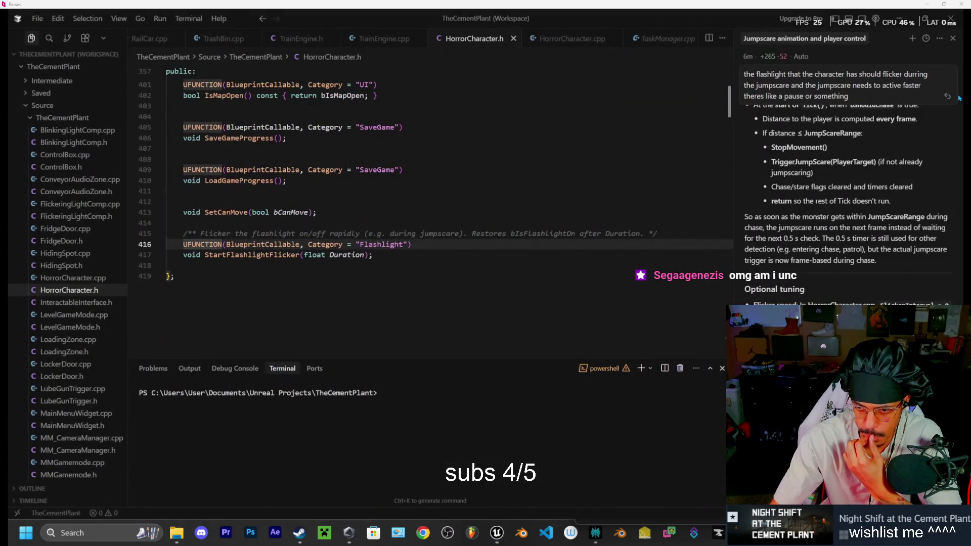
scroll(960, 97, up, 4)
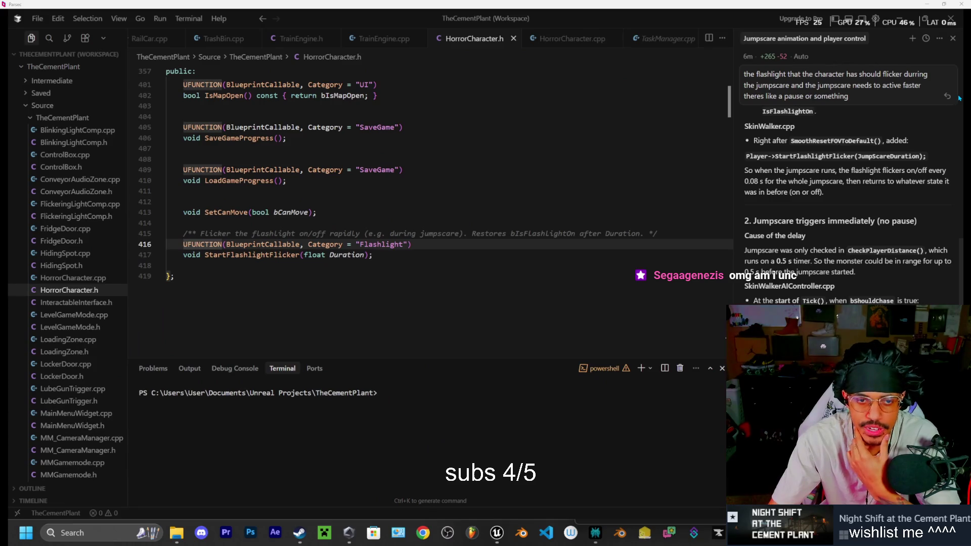
scroll(959, 97, up, 5)
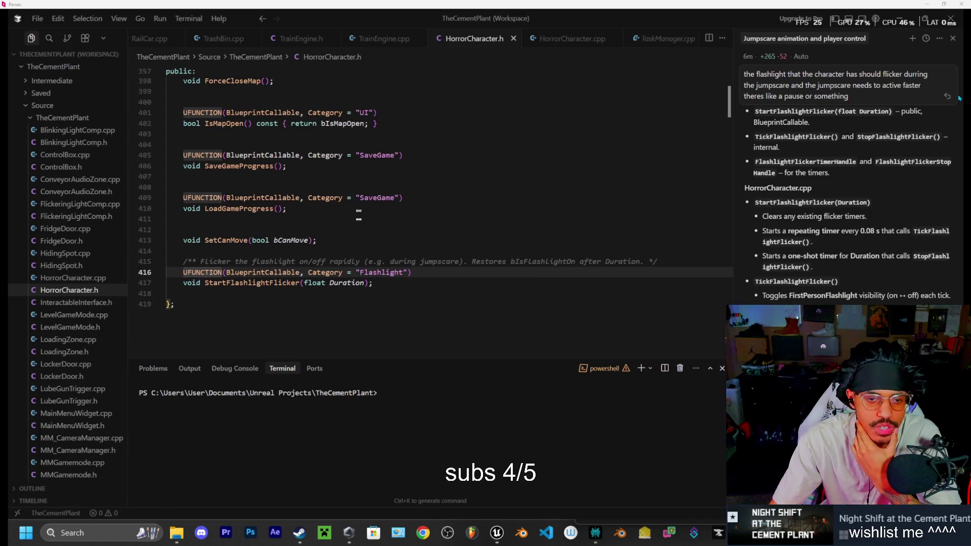
click(563, 49)
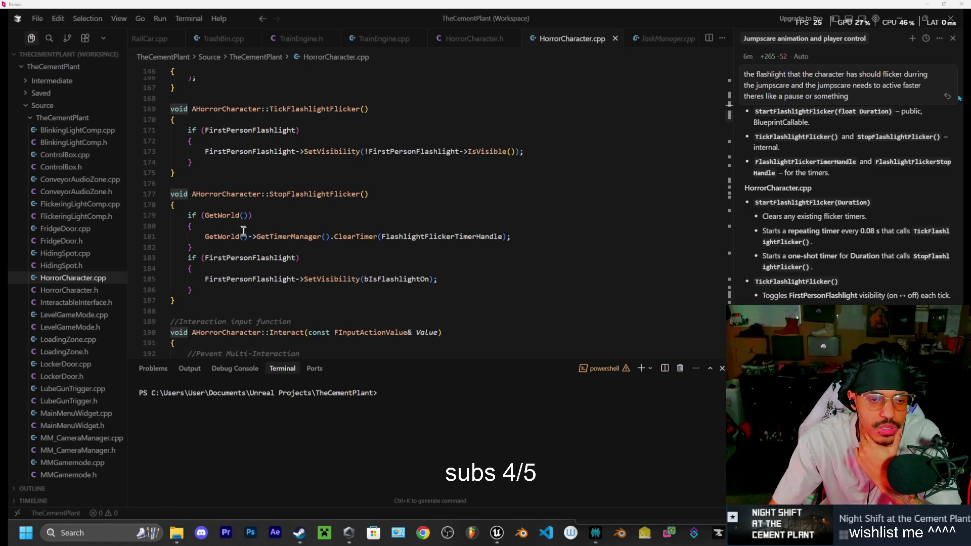
- Change FlickerInterval from 0.08f to 0.1f and recompile with Live Coding
scroll(287, 259, up, 3)
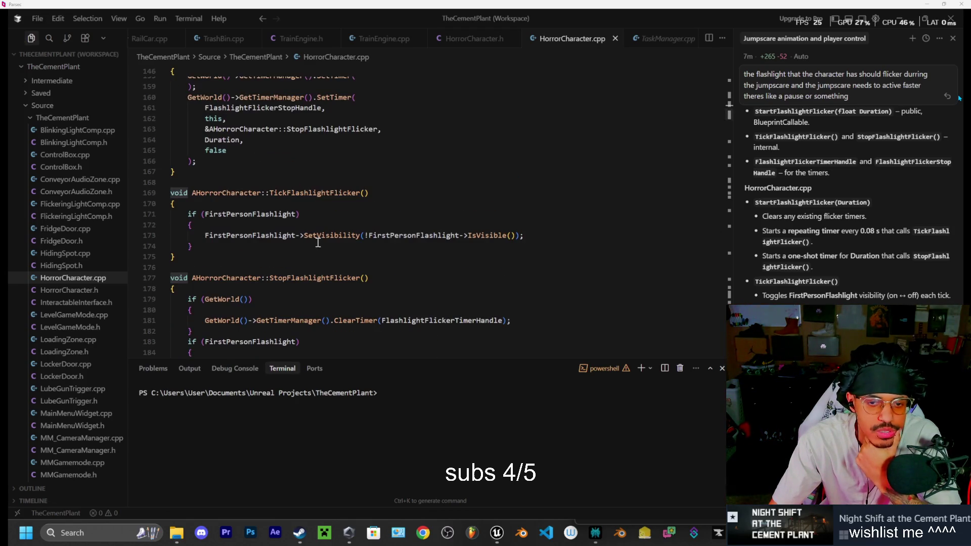
scroll(326, 240, up, 4)
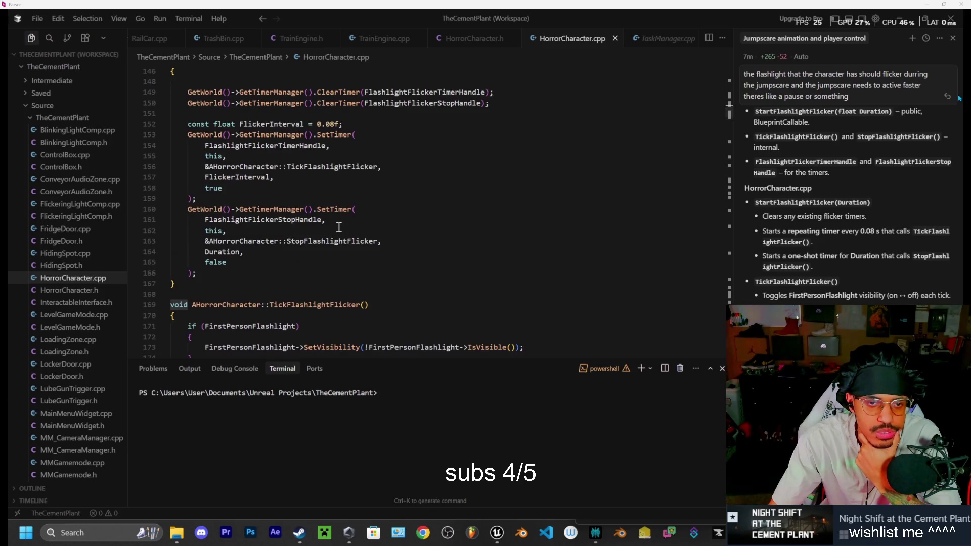
scroll(339, 233, up, 3)
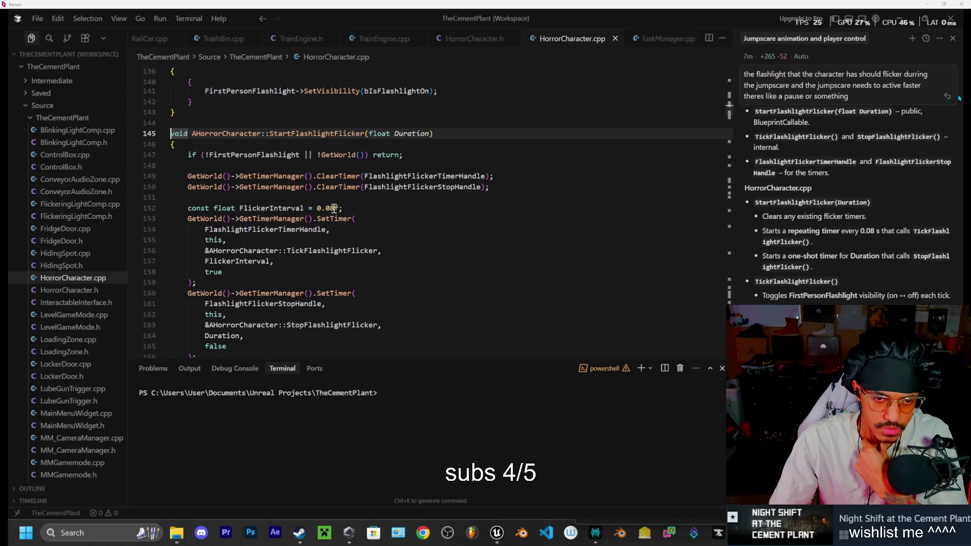
click(335, 208)
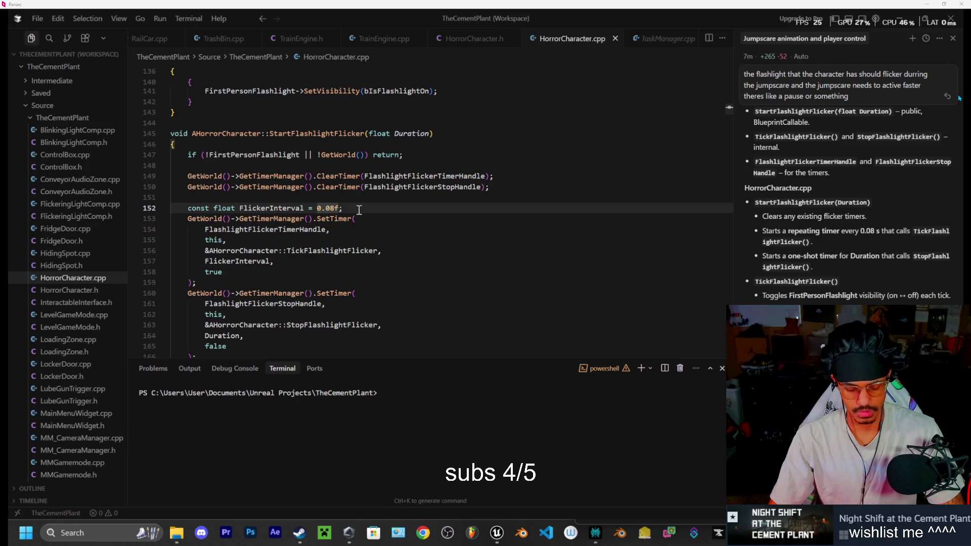
key(BackSpace)
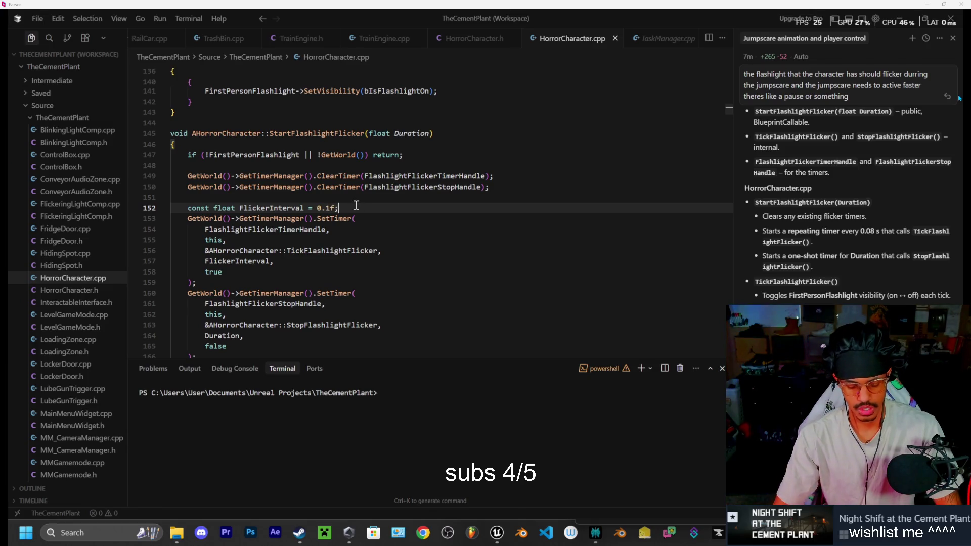
key(ctrl+alt+F11)
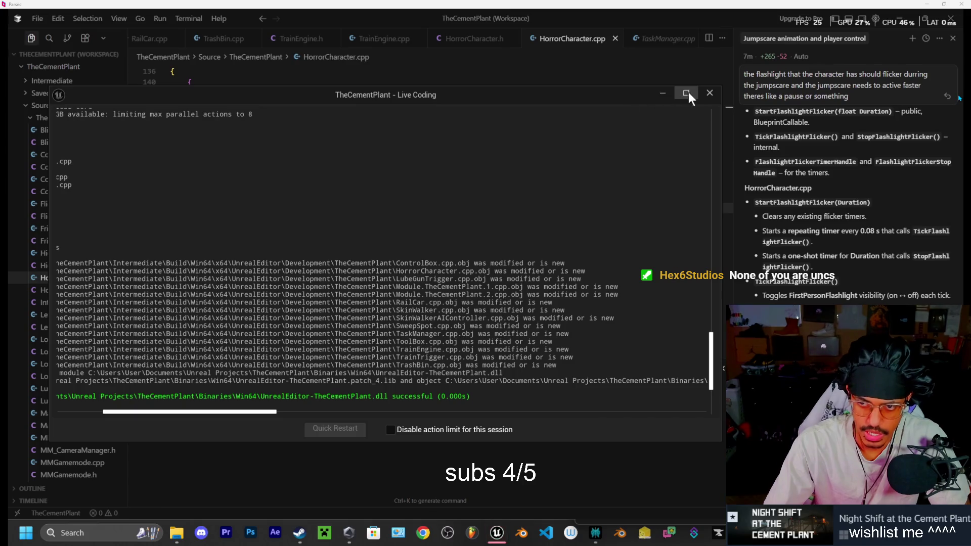
- Close the Live Coding log and bring the Unreal Editor to the front
click(711, 96)
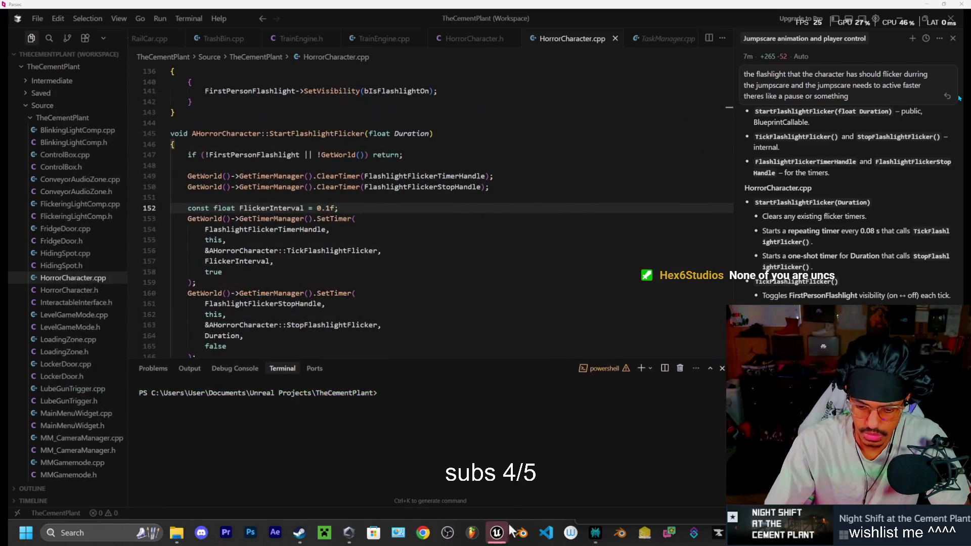
mouse_move(497, 539)
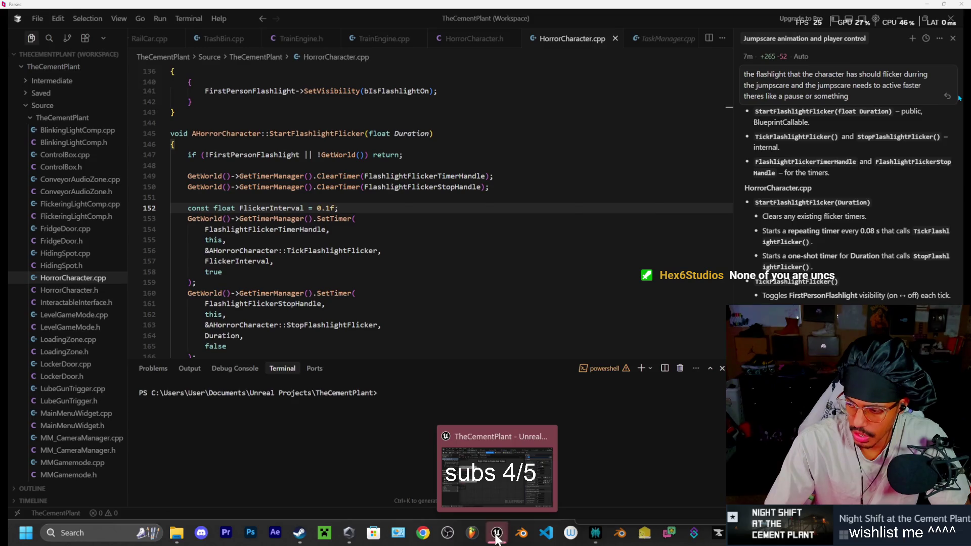
click(497, 536)
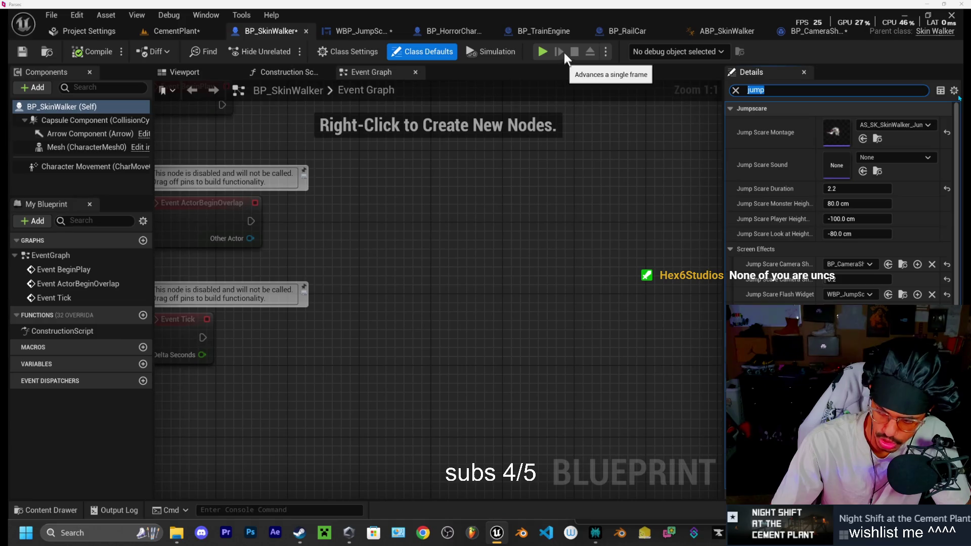
- Play the level, walk toward the skinwalker until the jumpscare, then stop with Esc
click(542, 52)
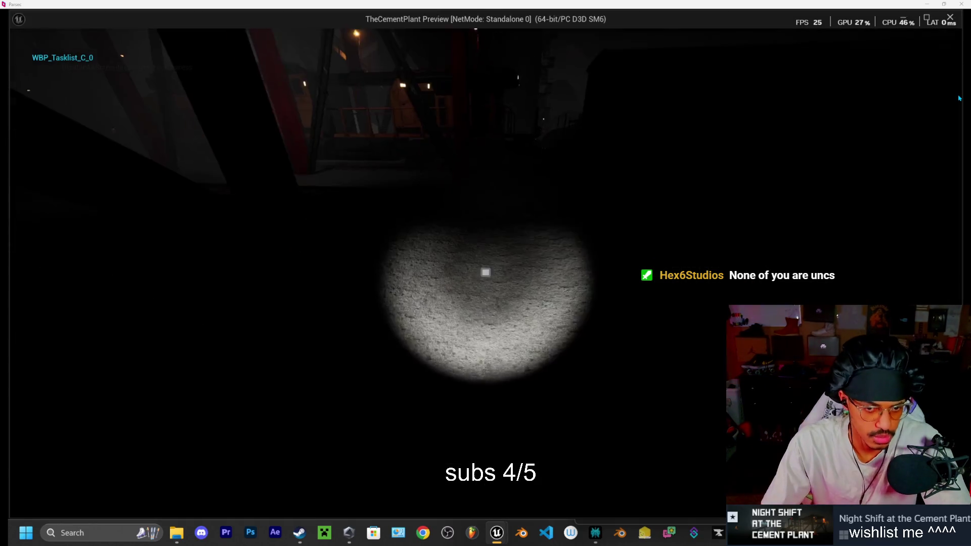
key(w)
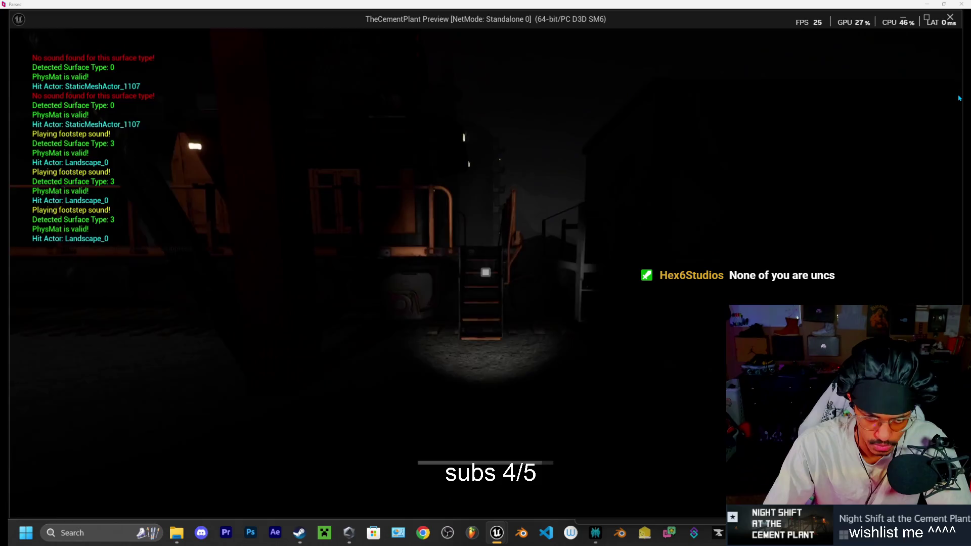
key(w)
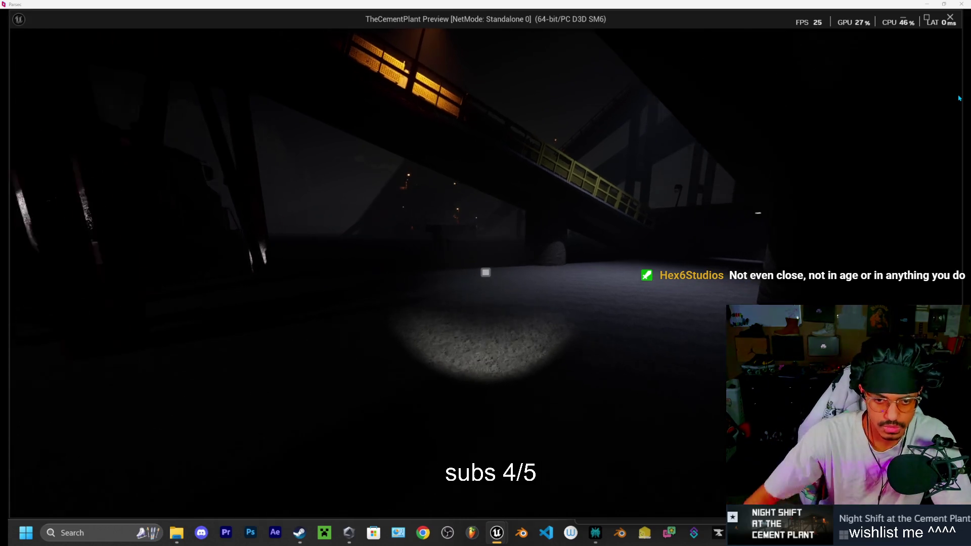
key(w)
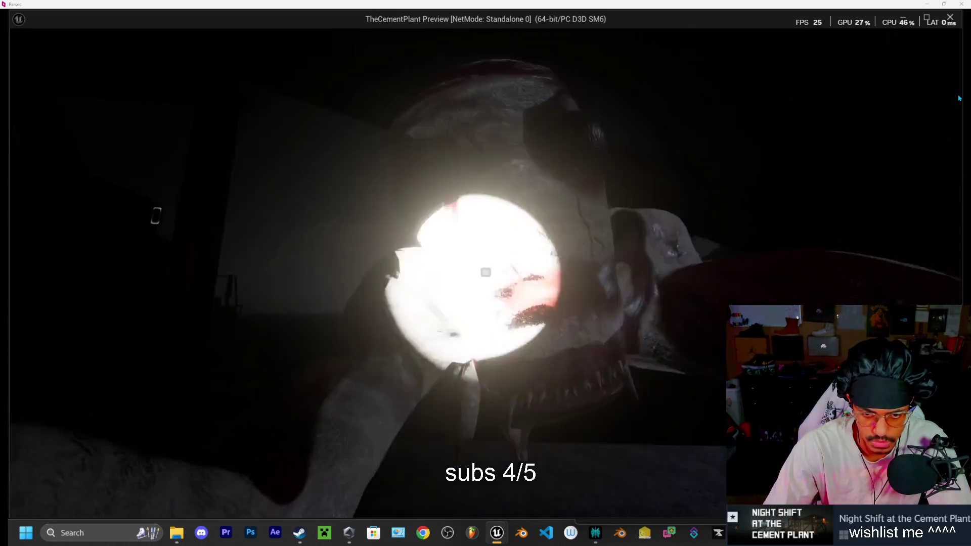
key(Escape)
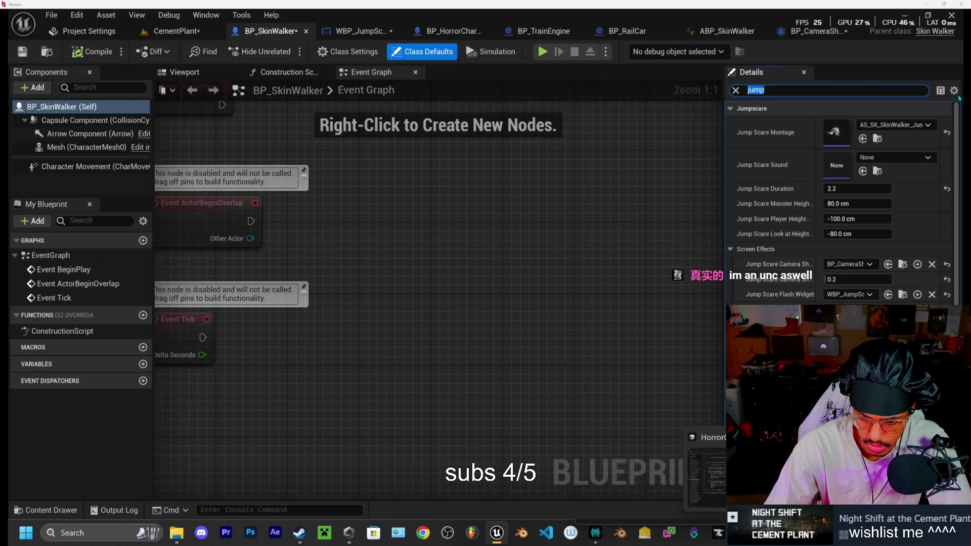
- Read the Perplexity answer on assigning BP_CameraShake as the skinwalker's Jump Scare Camera Shake
click(596, 535)
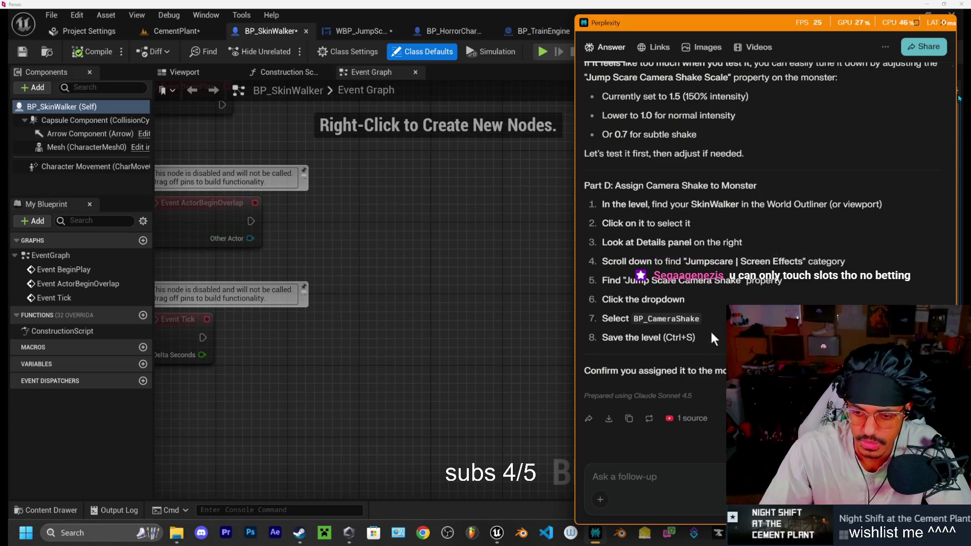
scroll(647, 293, up, 1)
scroll(652, 308, down, 1)
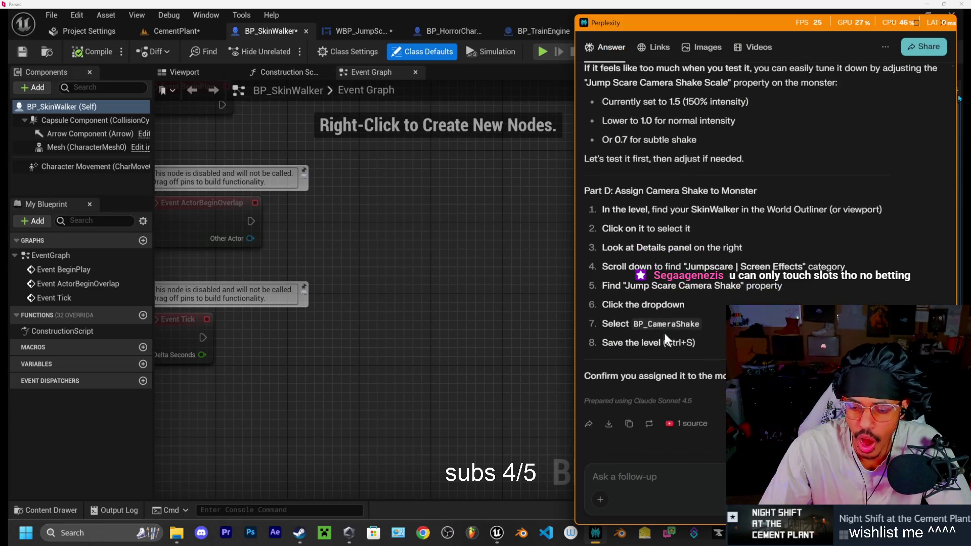
- Change FlickerInterval on line 152 of HorrorCharacter.cpp from 0.1f to 0.5f and hot-reload it with Live Coding
click(596, 533)
key(alt+Tab)
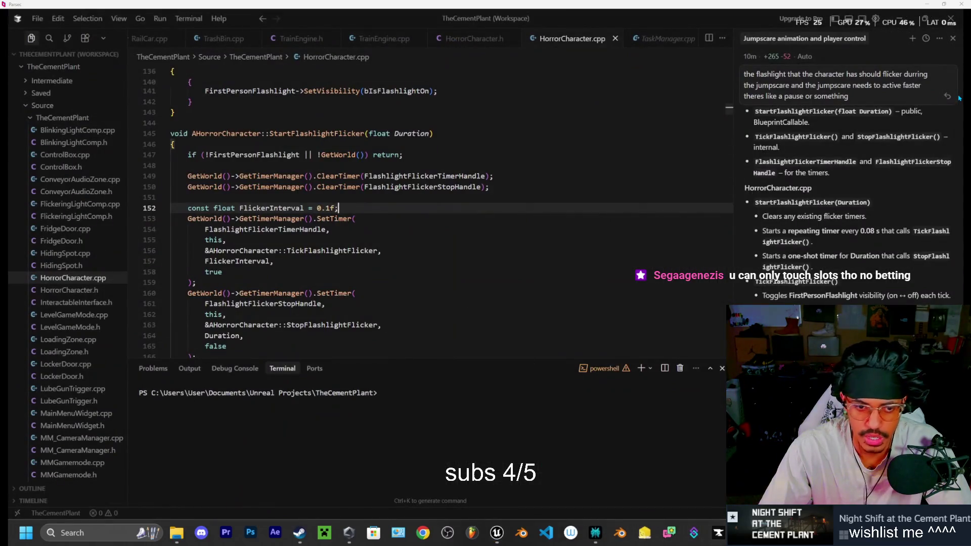
double_click(329, 208)
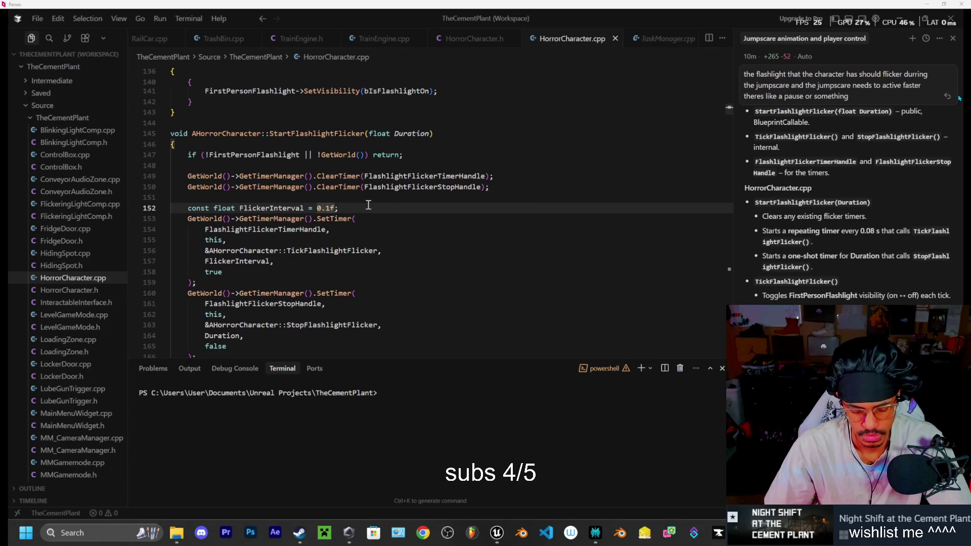
text(5)
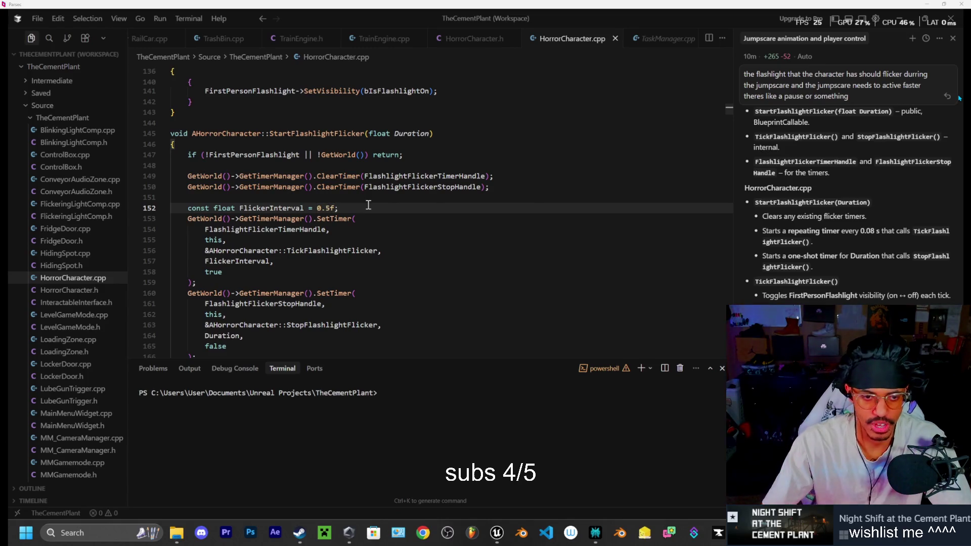
key(ctrl+alt+F11)
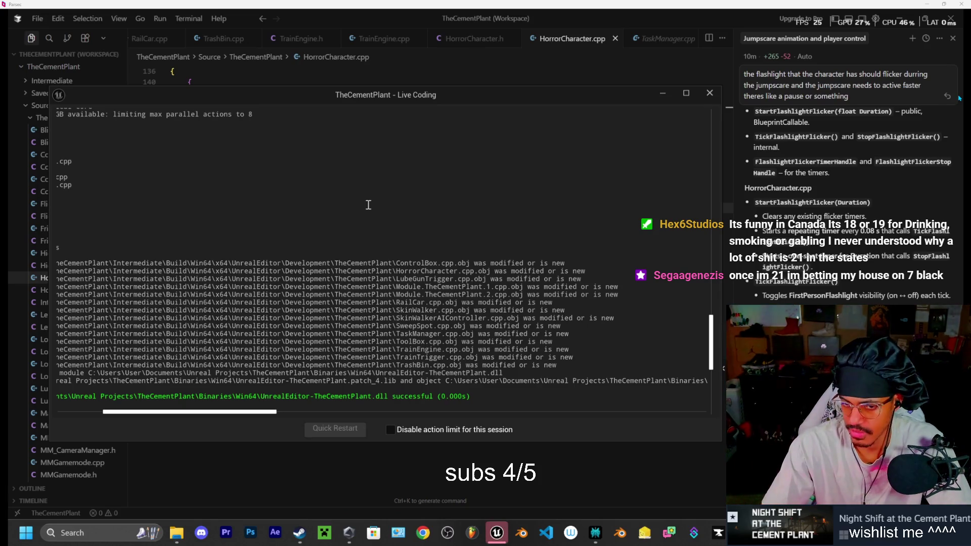
click(710, 93)
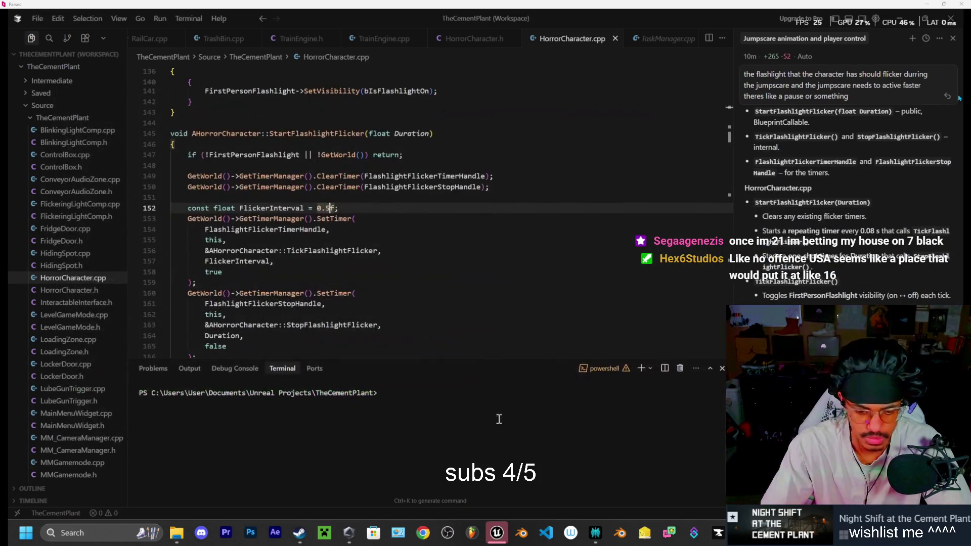
- Play-test the Cement Plant level, walking to the skinwalker to watch the 0.5f flicker jumpscare, then exit
click(497, 533)
click(543, 51)
key(w)
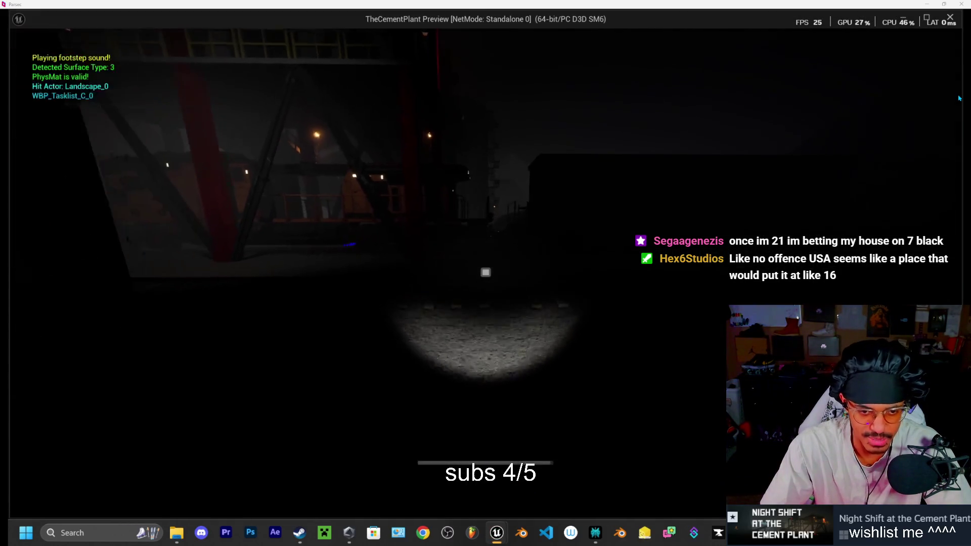
key(w)
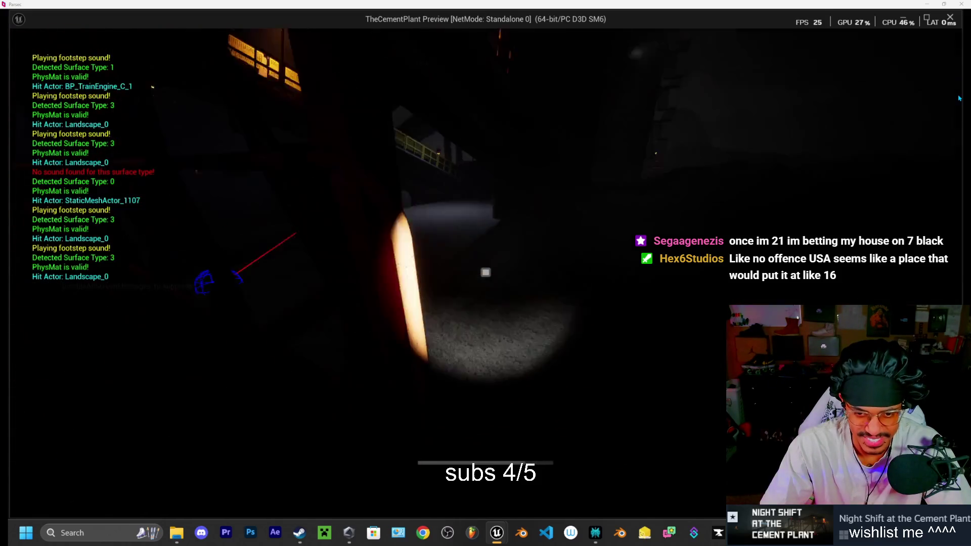
key(w)
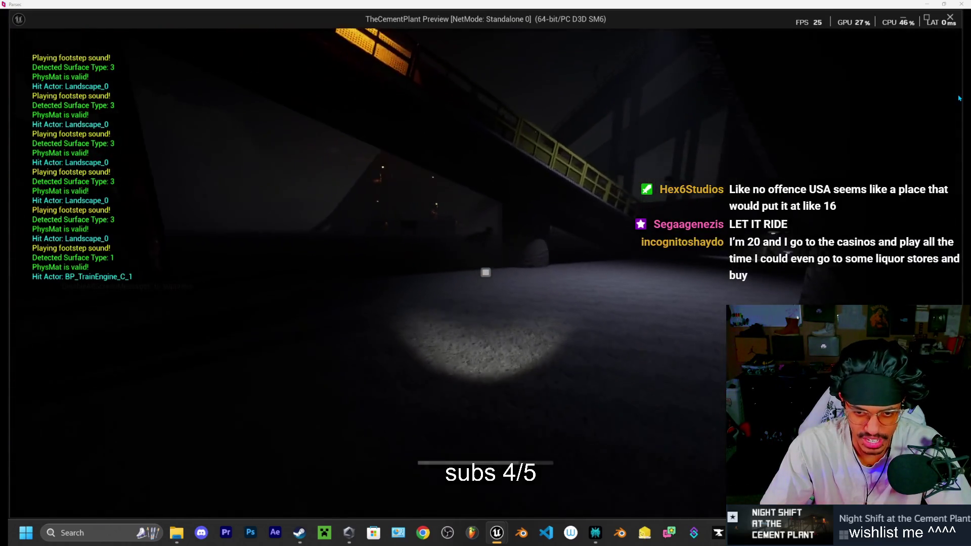
key(w)
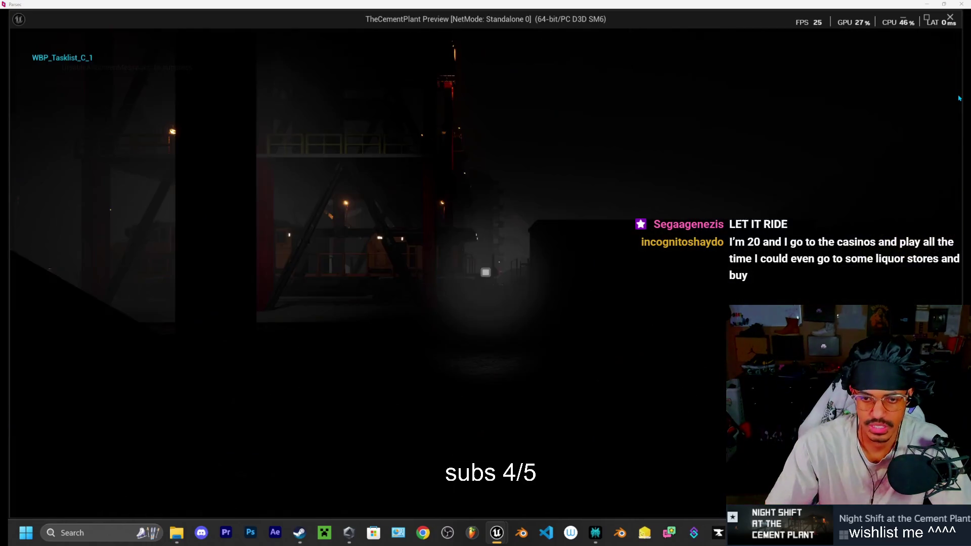
key(Escape)
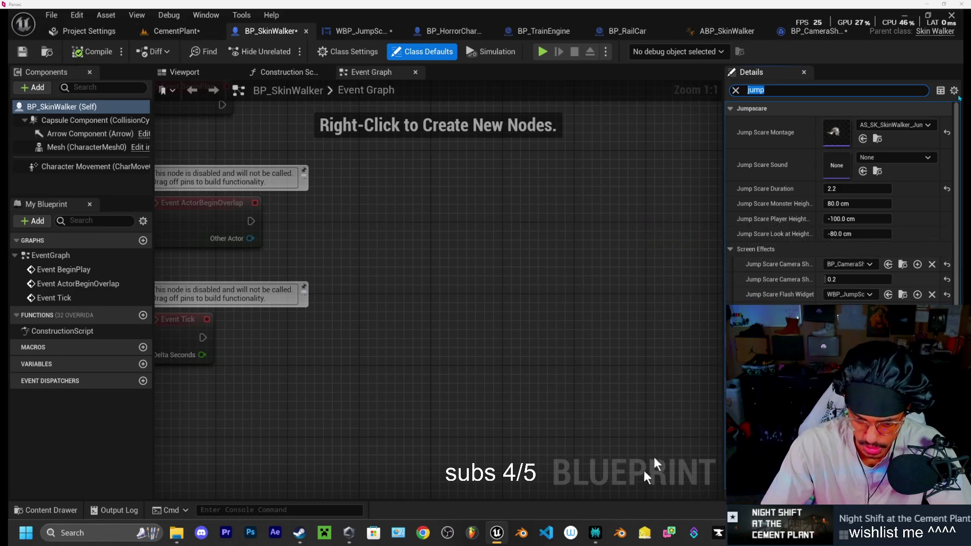
key(alt+Tab)
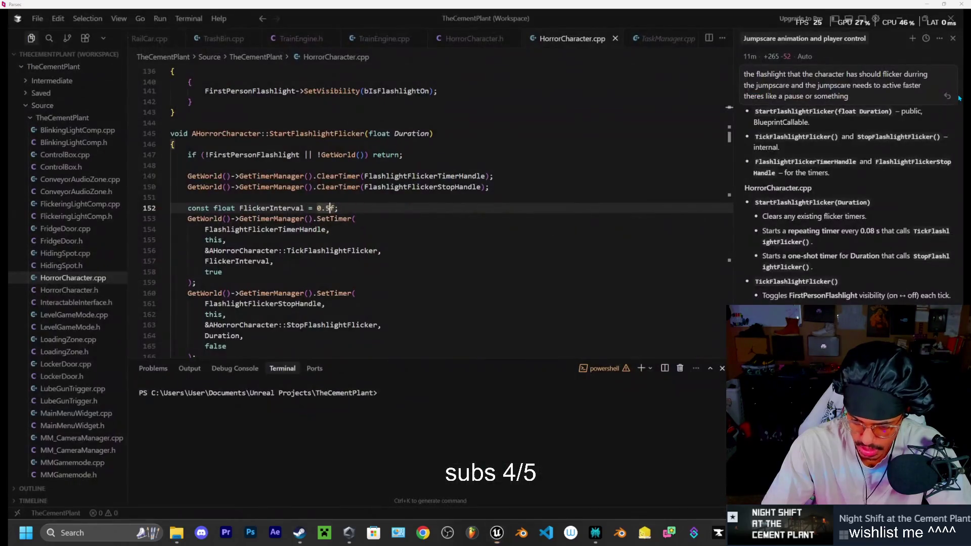
- Set FlickerInterval to 0.3f and hot-reload the change with Live Coding
click(325, 209)
text(3)
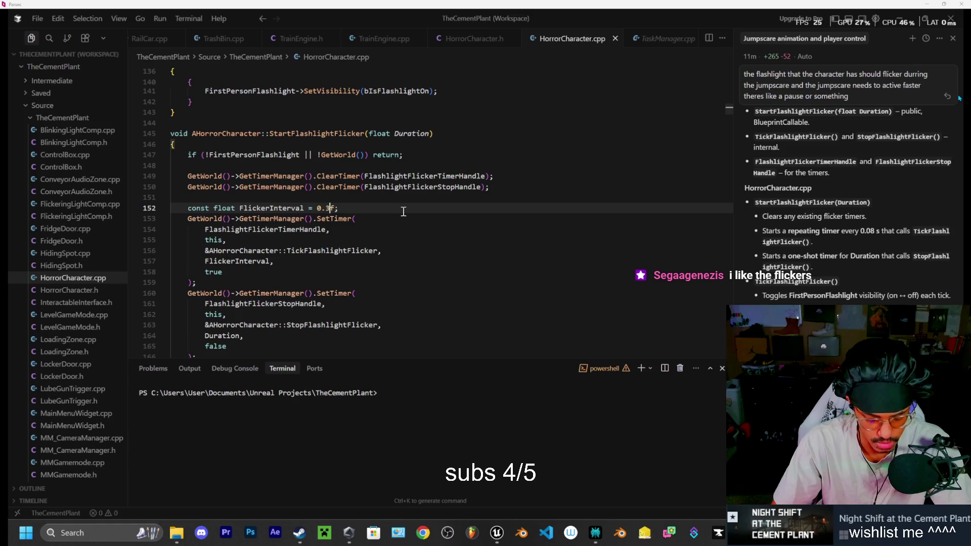
key(ctrl+alt+F11)
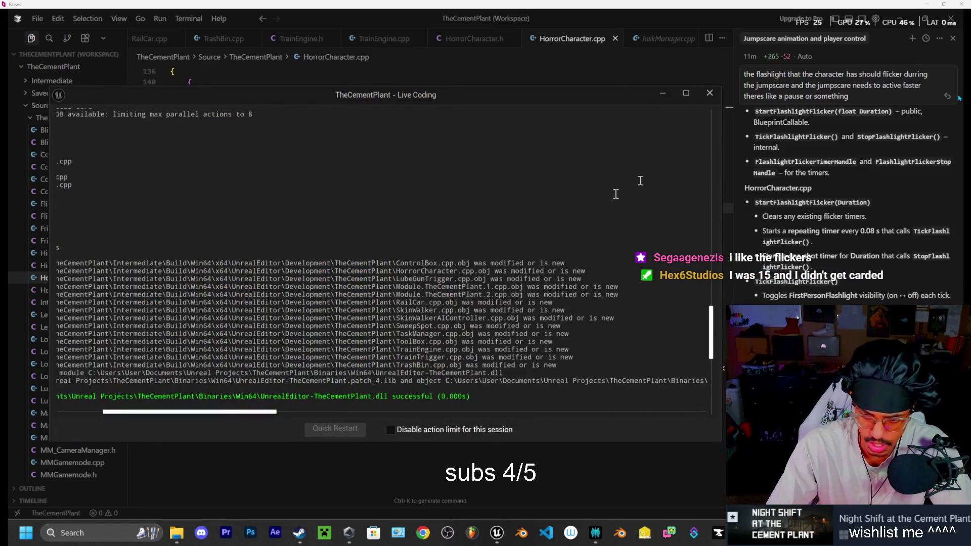
click(708, 95)
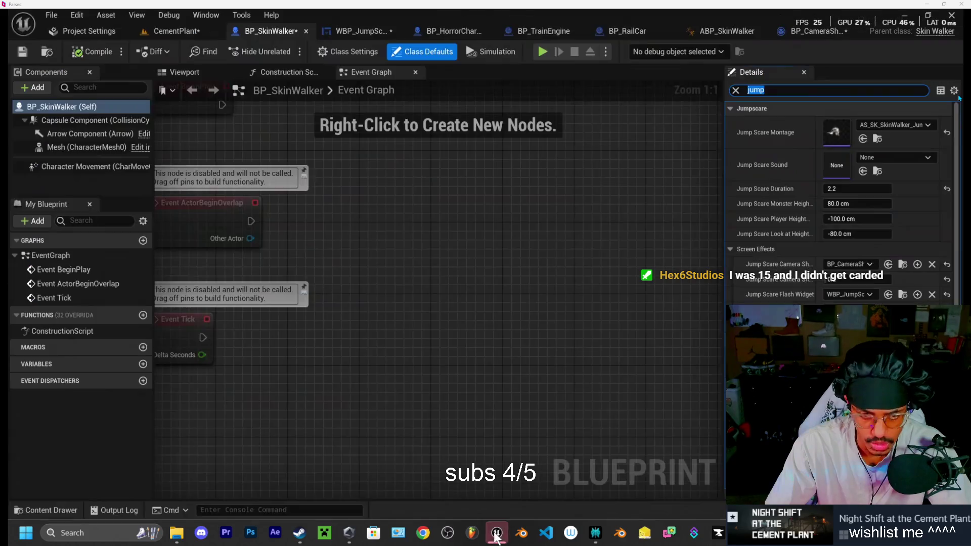
click(497, 533)
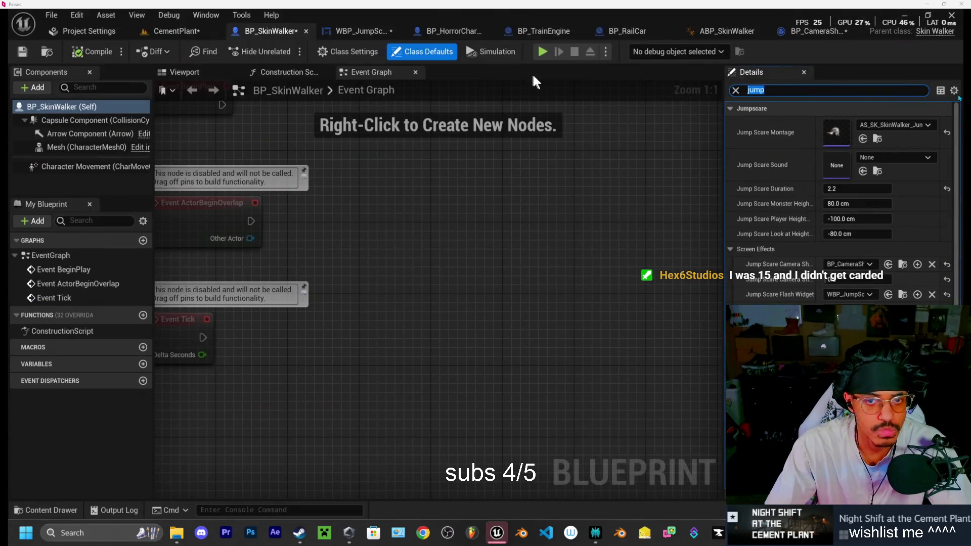
- Play-test with the 0.3f flicker, walking toward the skinwalker until the jumpscare plays, then exit
click(538, 52)
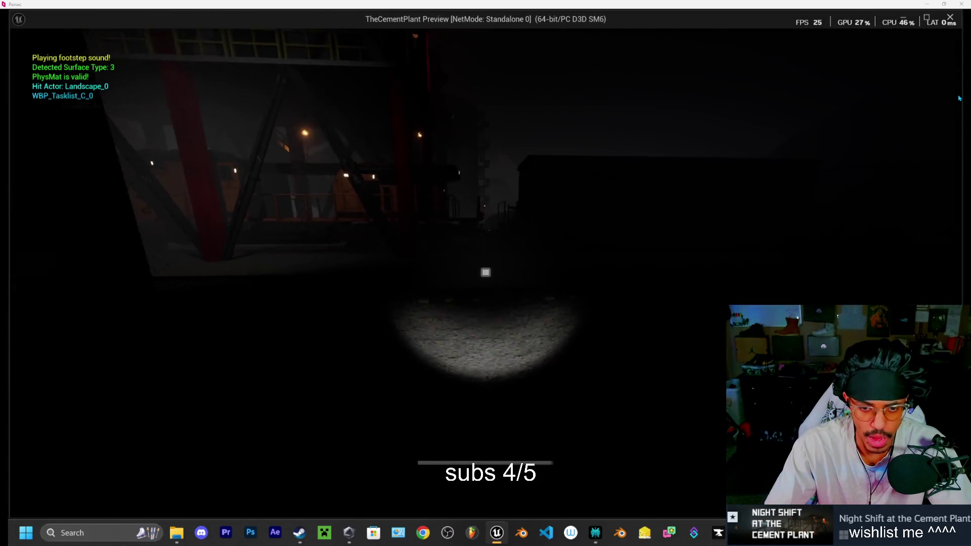
key(w)
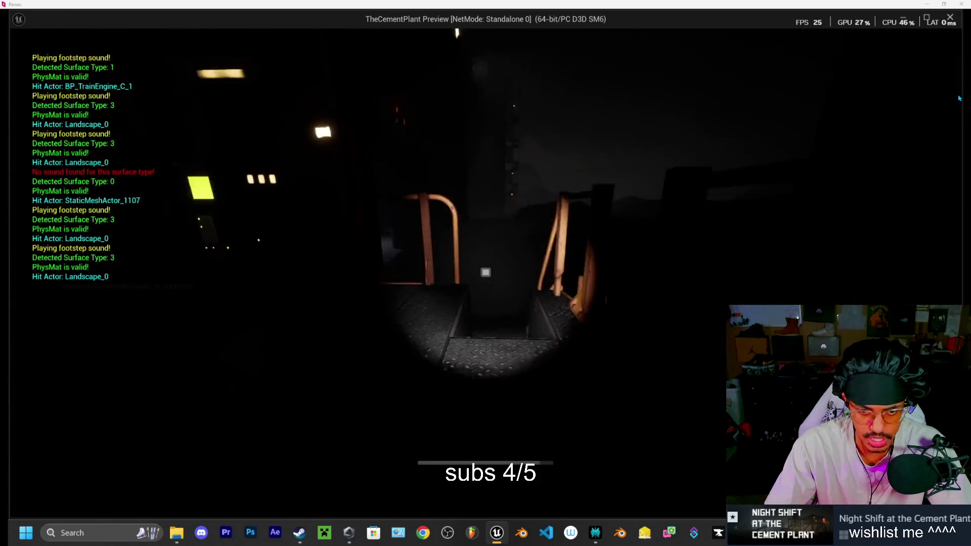
key(w)
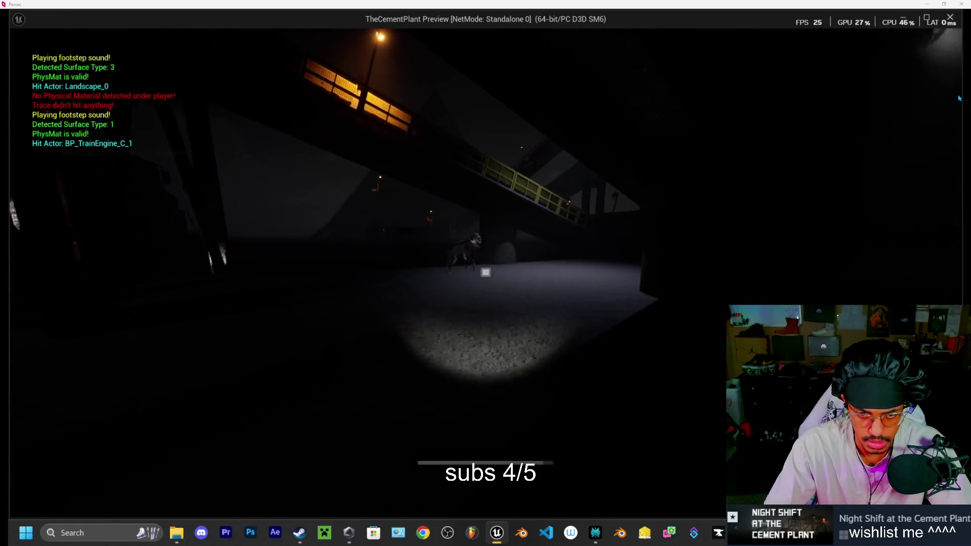
key(w)
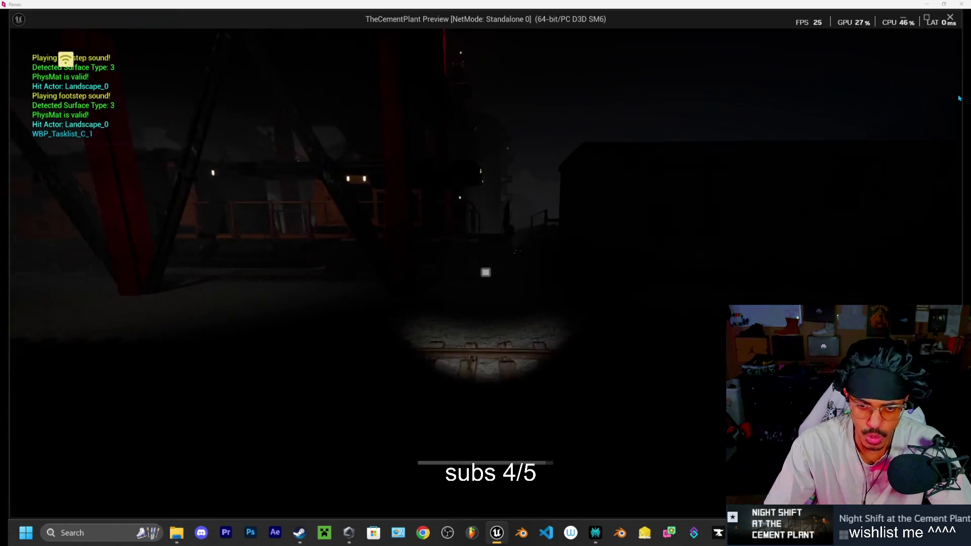
key(w)
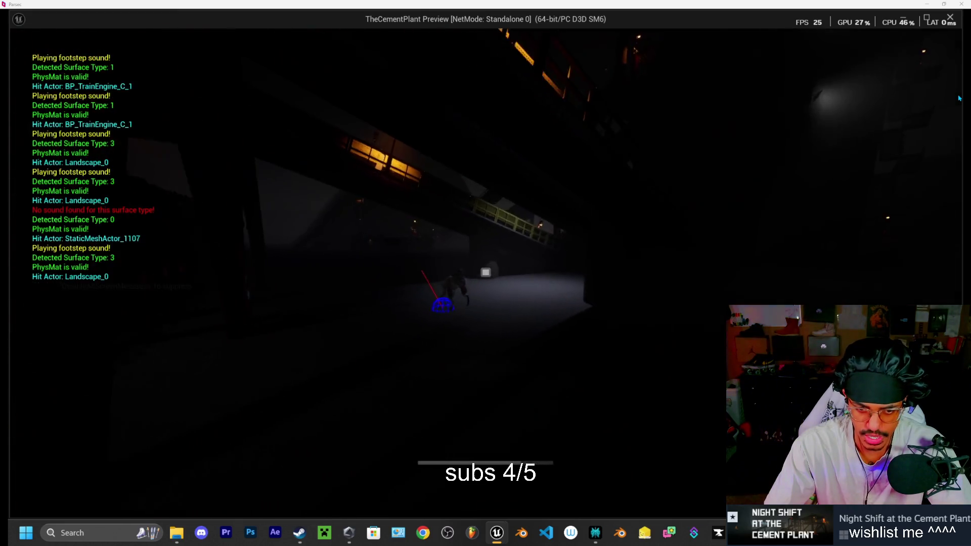
key(w)
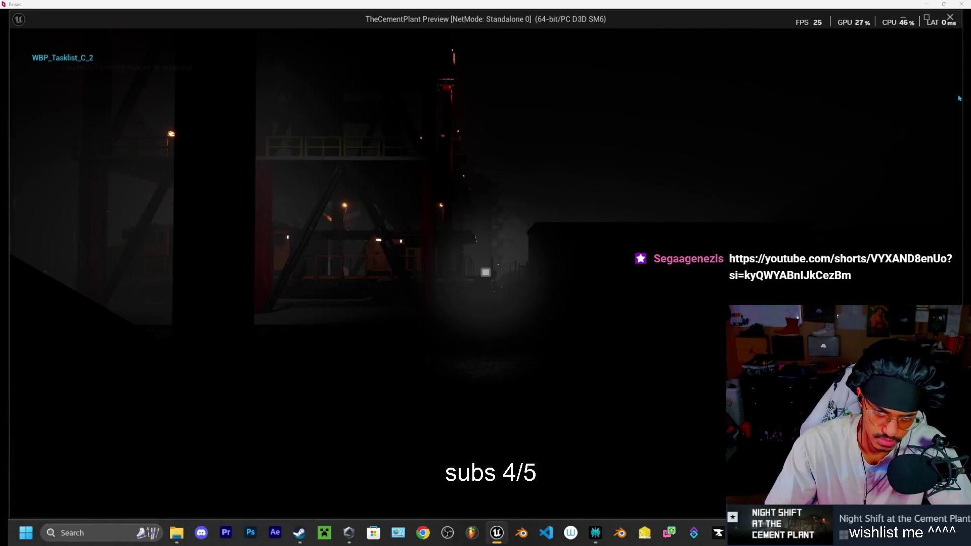
key(Escape)
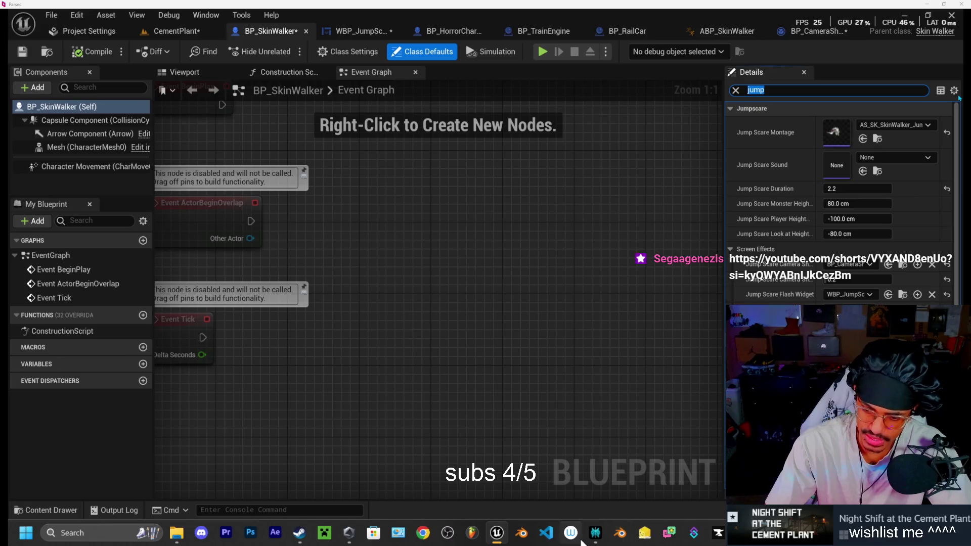
- Change FlickerInterval in HorrorCharacter.cpp to 0.2f
mouse_move(609, 536)
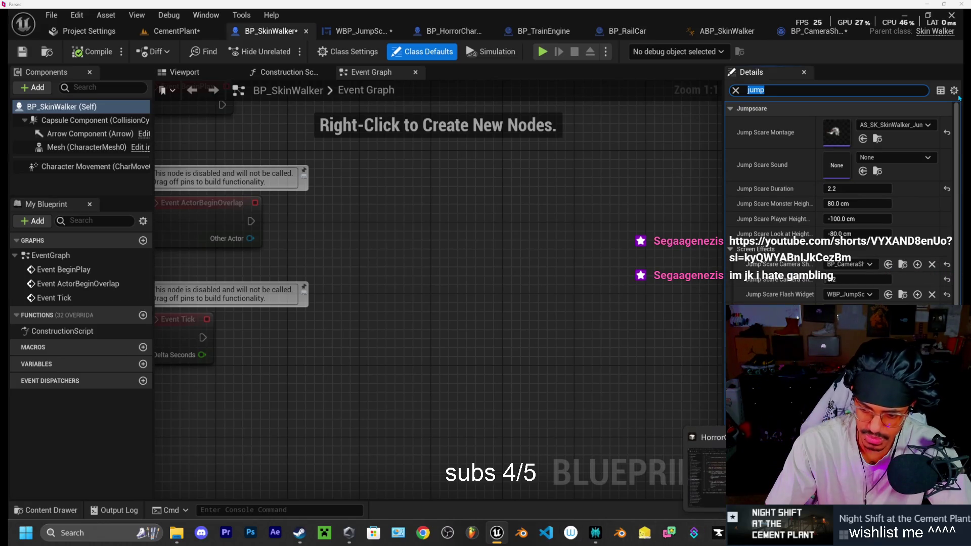
click(708, 470)
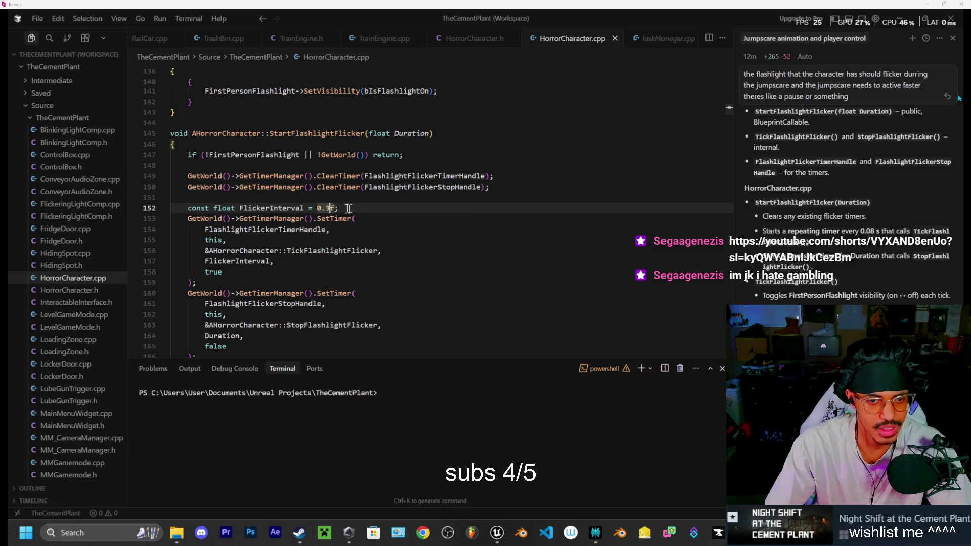
key(BackSpace)
text(2)
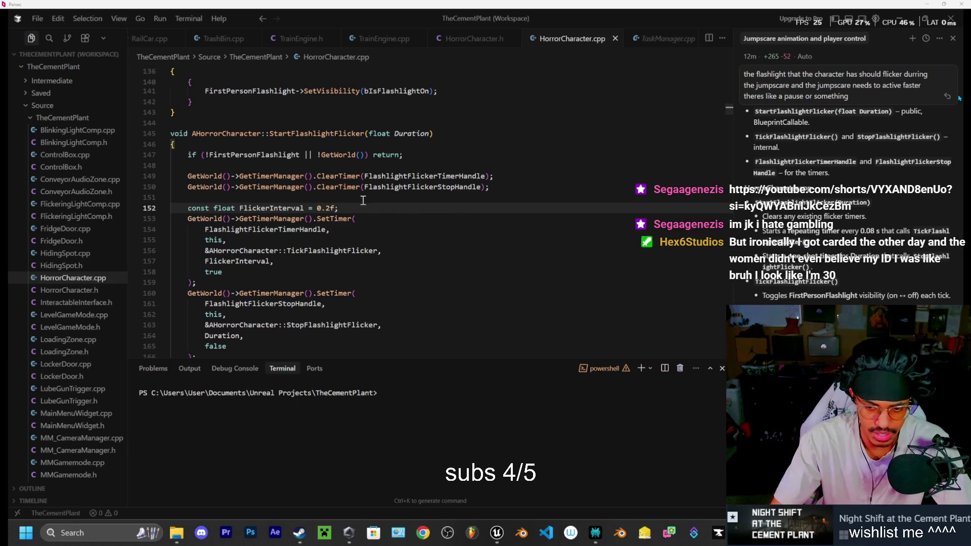
- Hot-reload the 0.2f change with Live Coding and start a new Cement Plant play-test
key(ctrl+alt+F11)
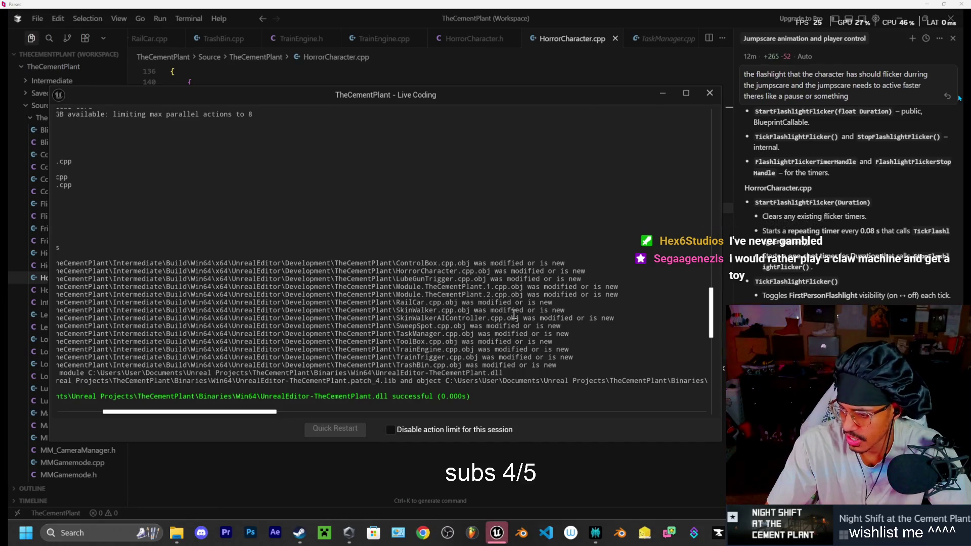
click(710, 93)
click(497, 532)
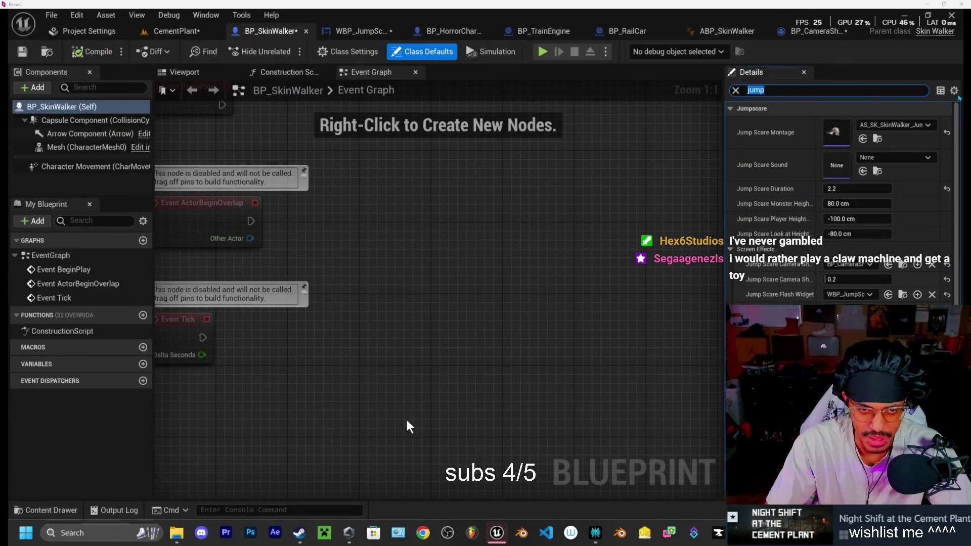
click(543, 51)
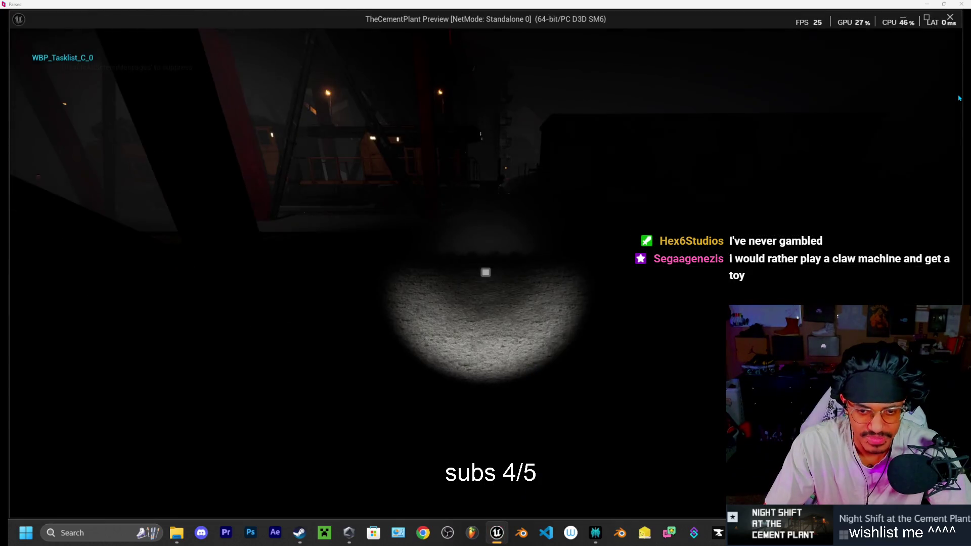
- Walk through the Cement Plant to the skinwalker under the bridge until the 0.2f-flicker jumpscare plays, then stop
key(w)
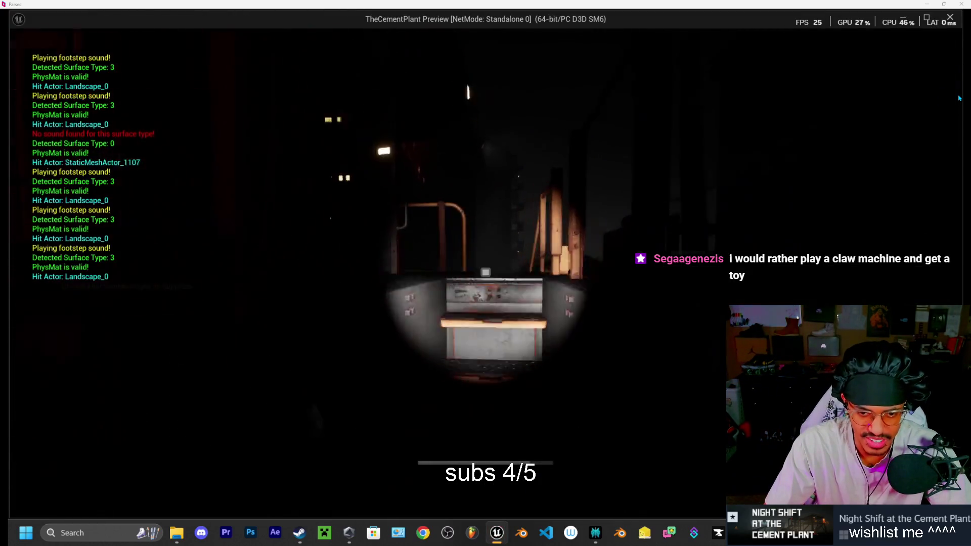
key(w)
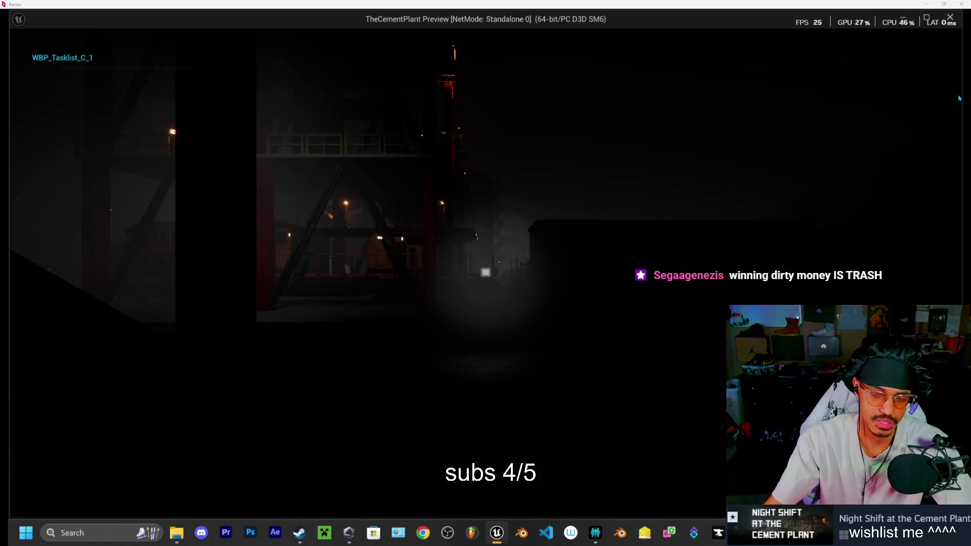
key(w)
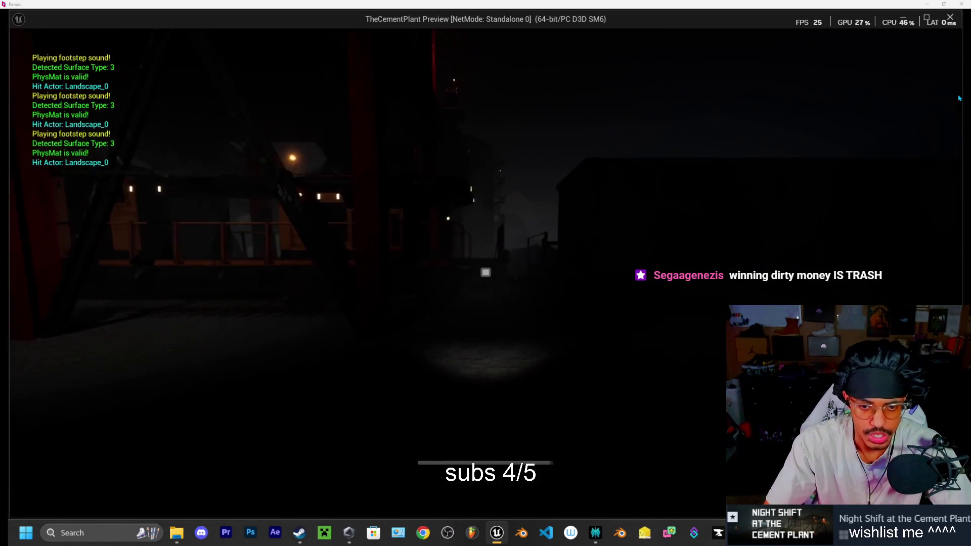
key(w)
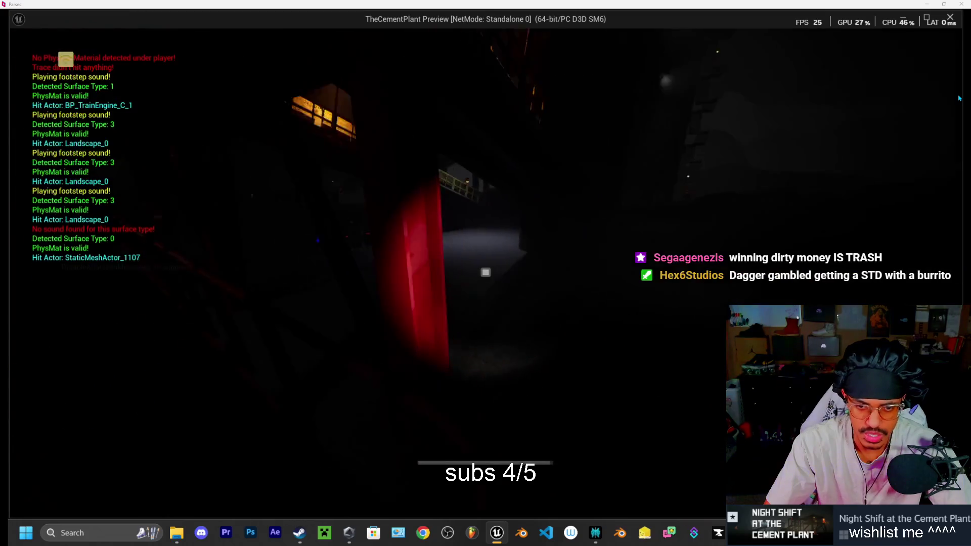
key(w)
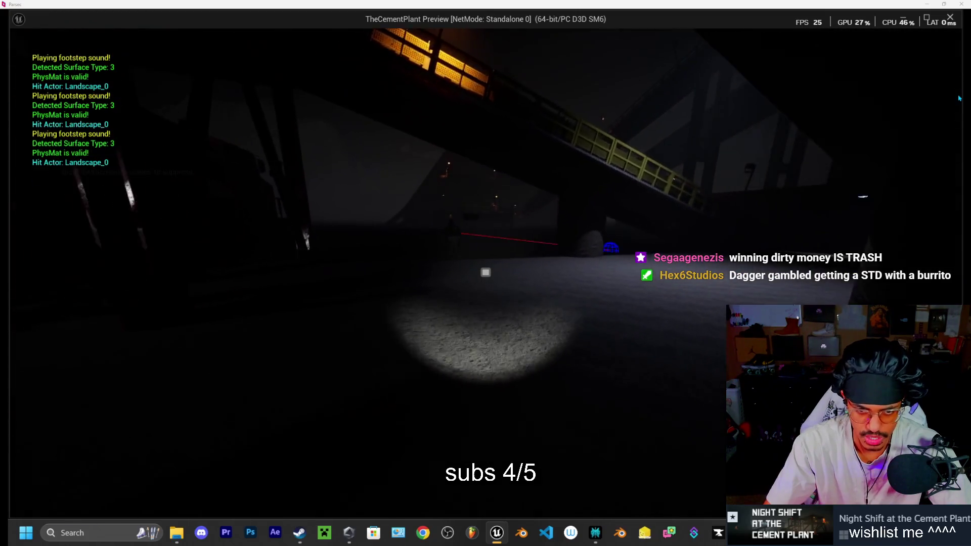
key(w)
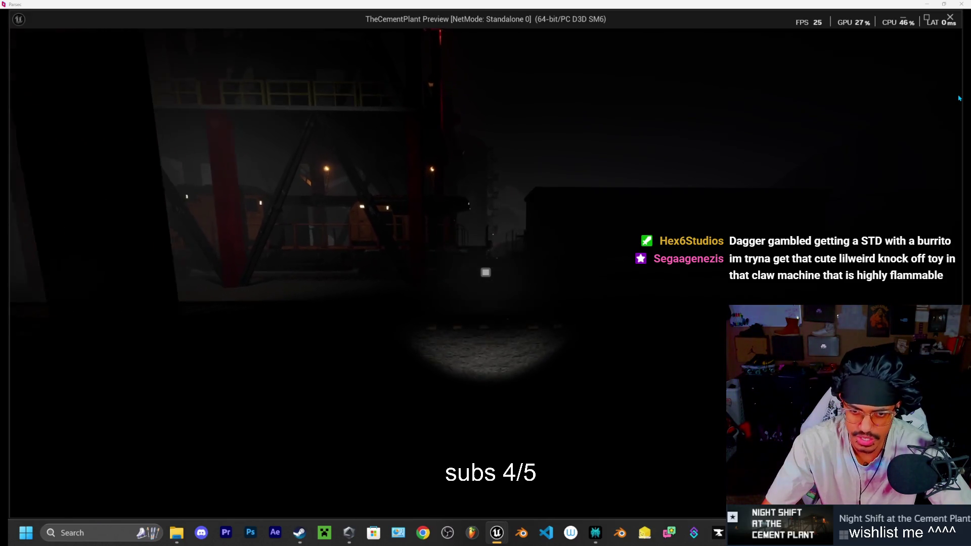
key(w)
key(w)
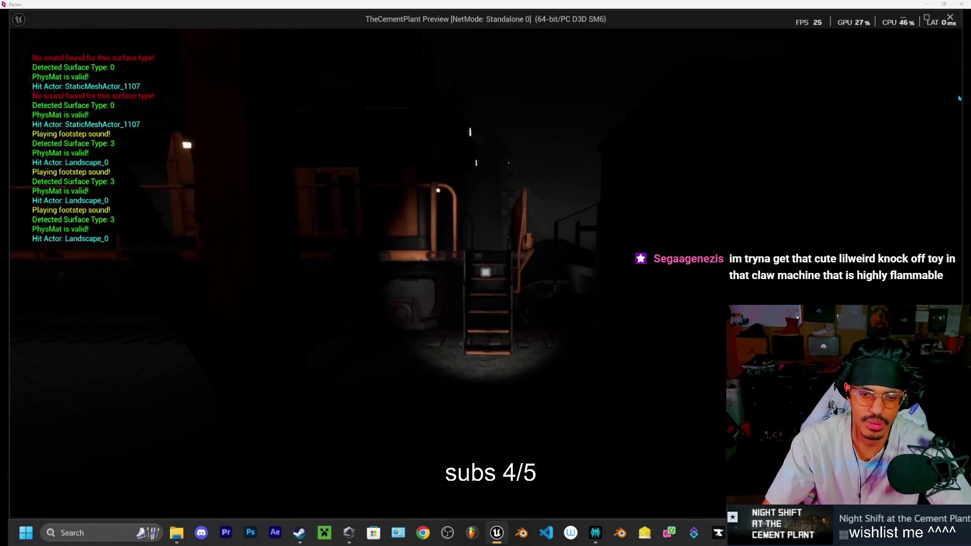
key(w)
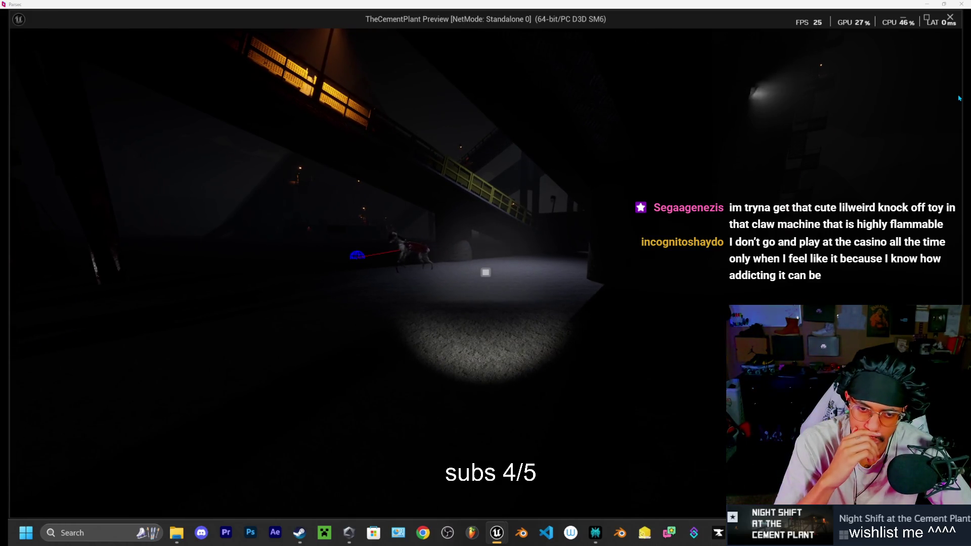
key(s)
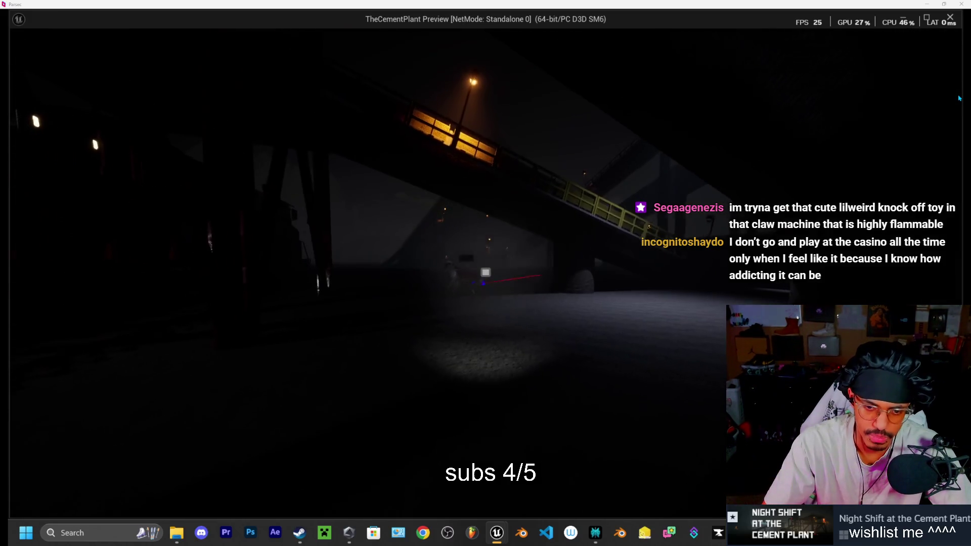
key(w)
key(w)
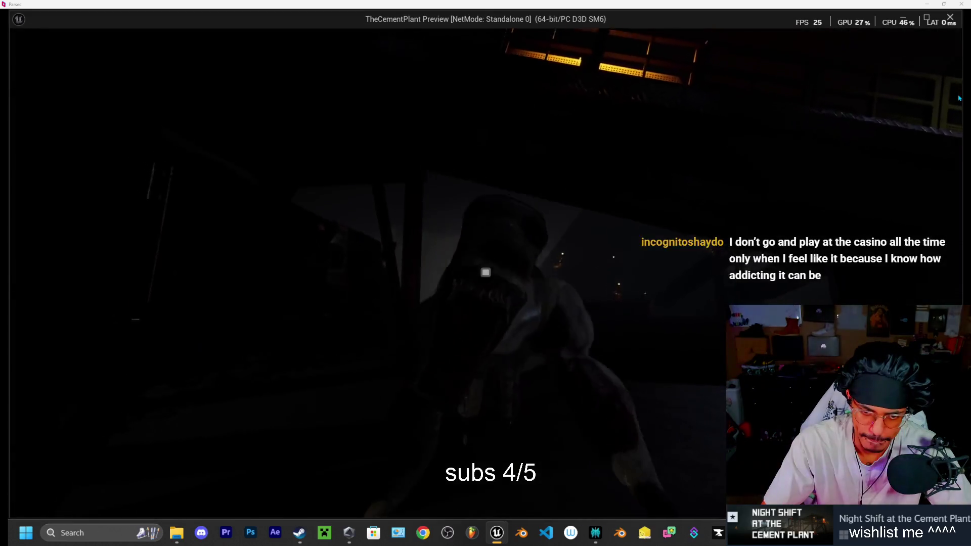
key(Escape)
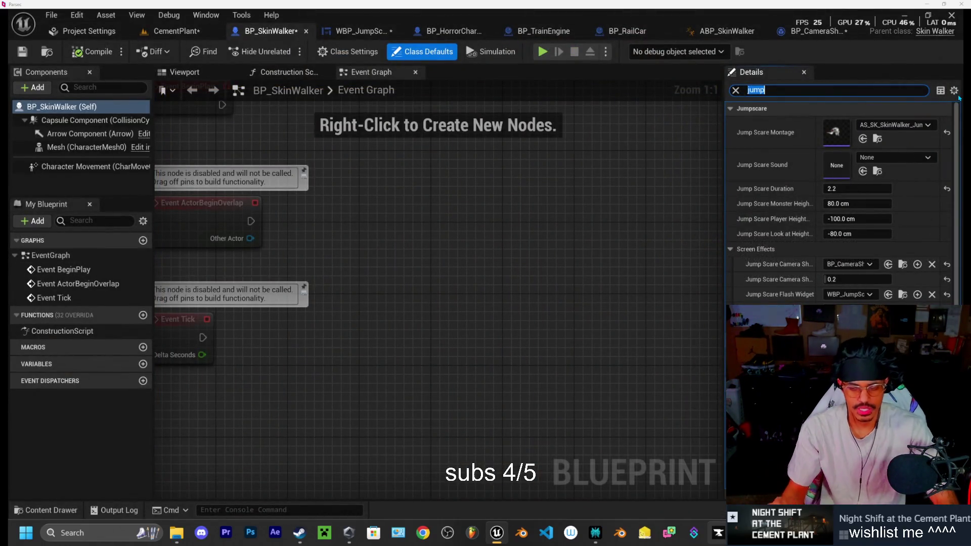
- Glance at HorrorCharacter.cpp in Cursor, then show ABP_SkinWalker's AnimGraph in Unreal
click(718, 532)
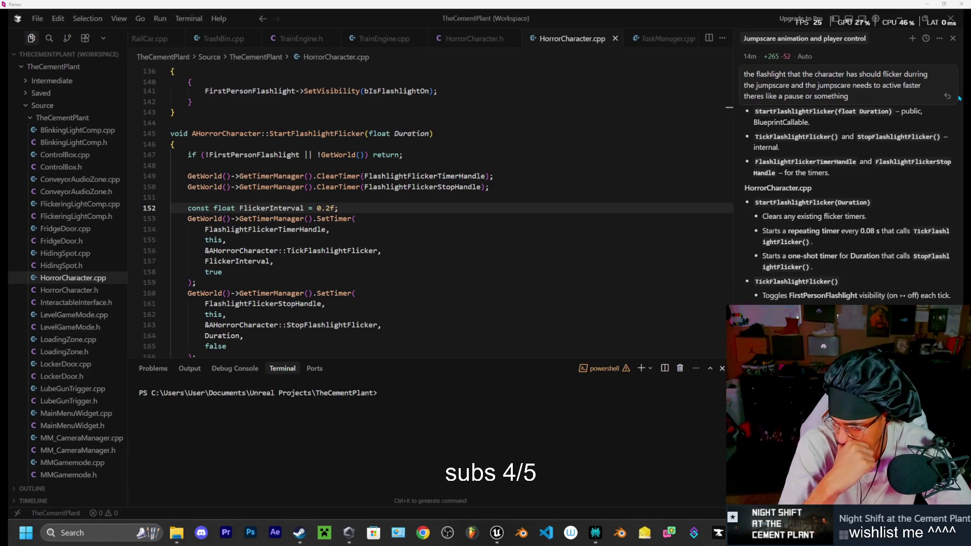
click(497, 533)
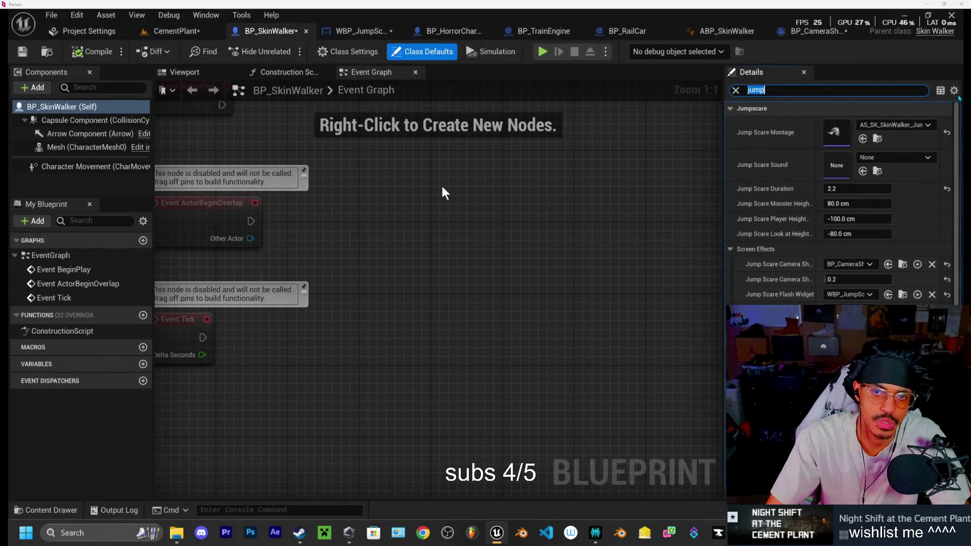
click(727, 38)
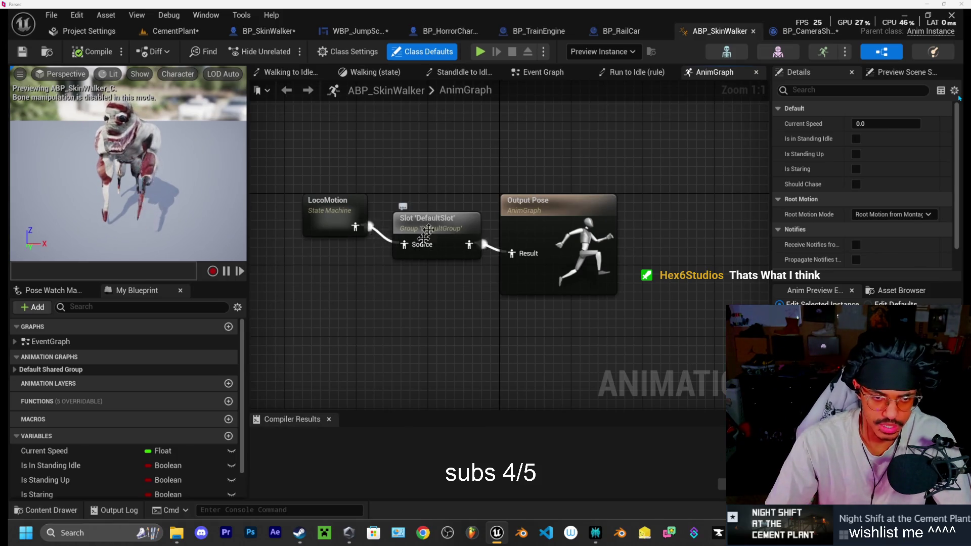
double_click(326, 211)
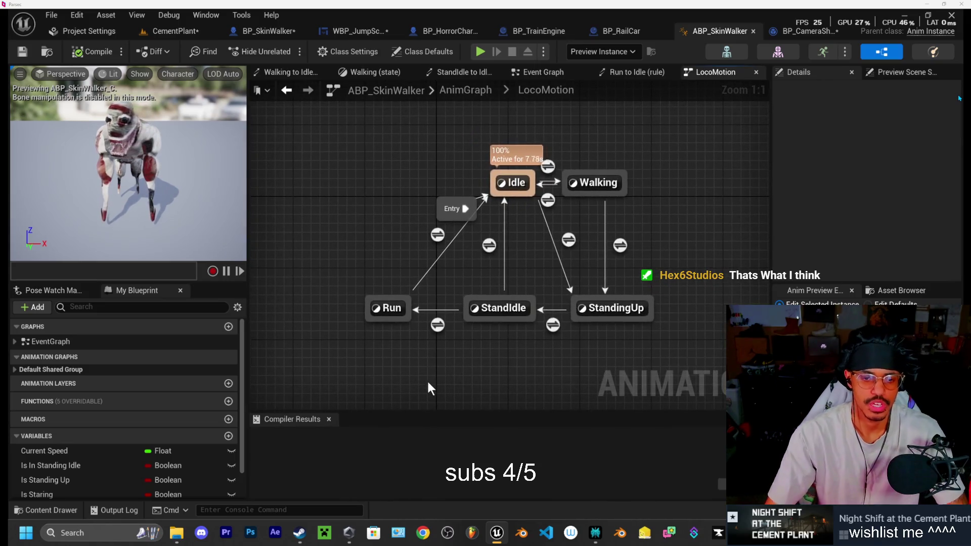
mouse_move(395, 311)
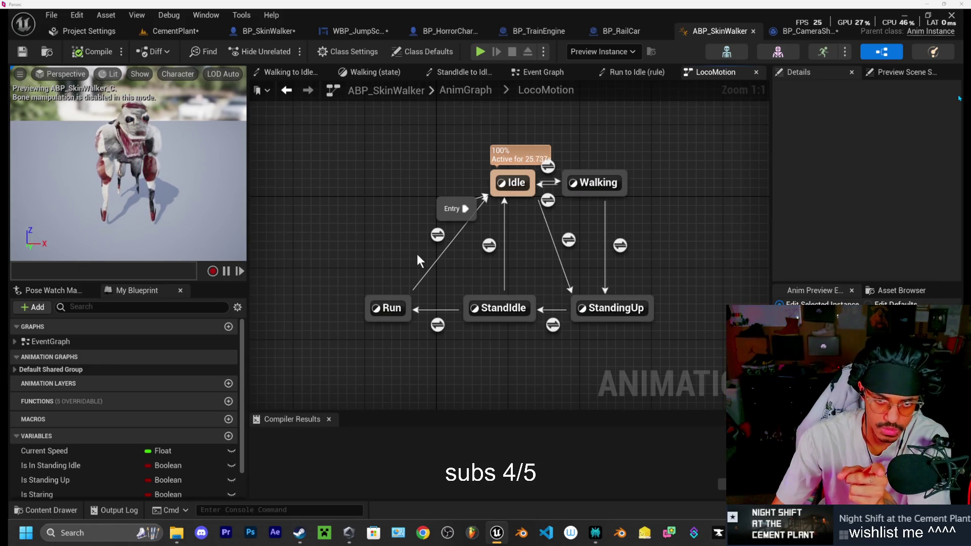
click(458, 92)
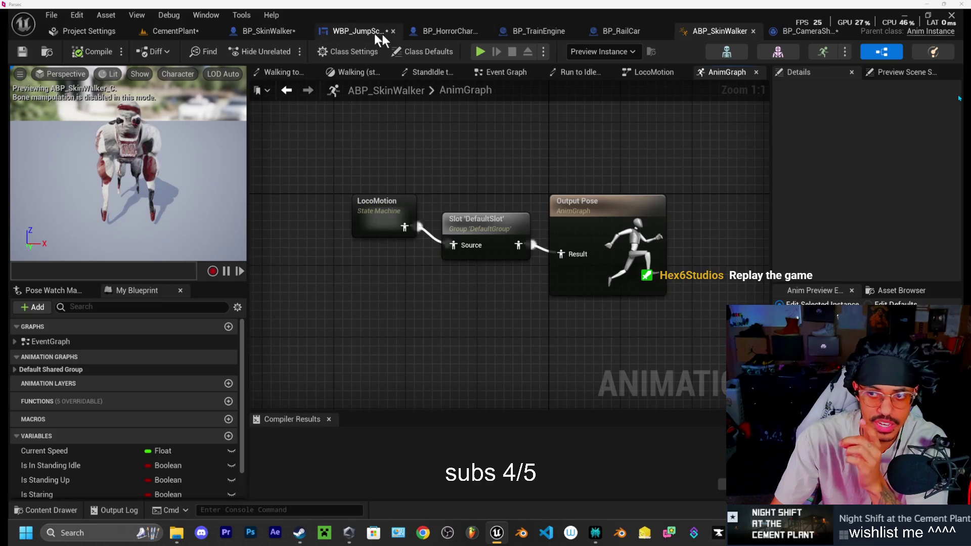
- Open AS_SK_SkinWalker_JumpScare_Montage from the Content Drawer's Monster > Animation folder
click(186, 32)
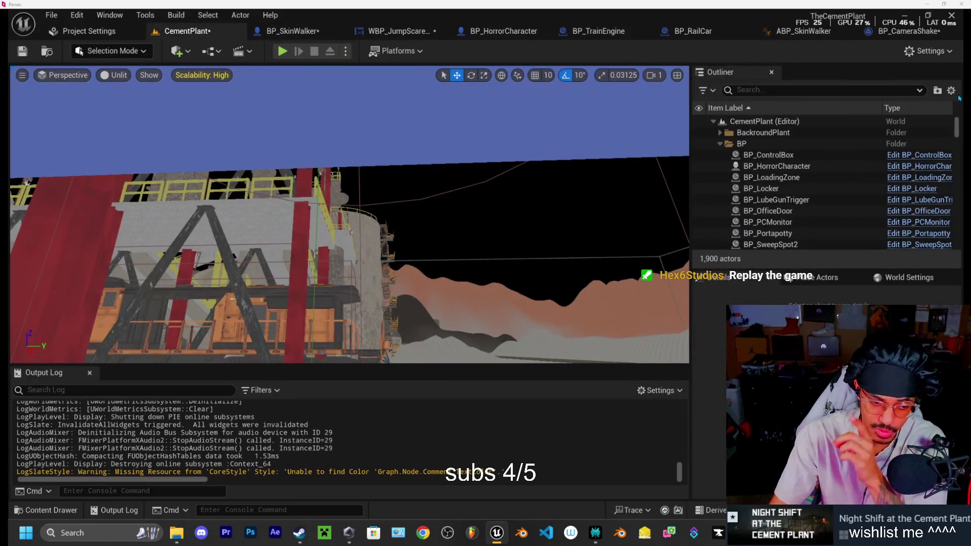
click(49, 512)
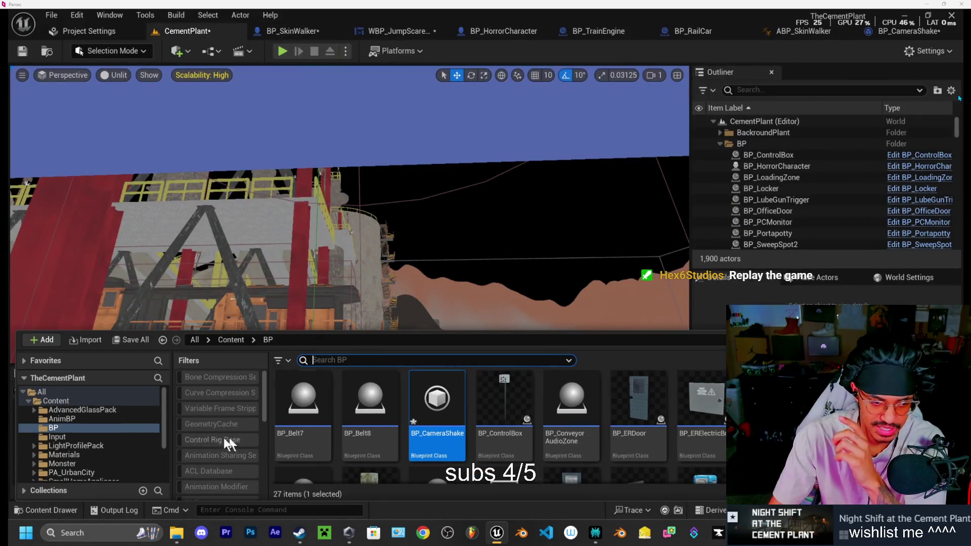
click(75, 421)
scroll(81, 421, down, 3)
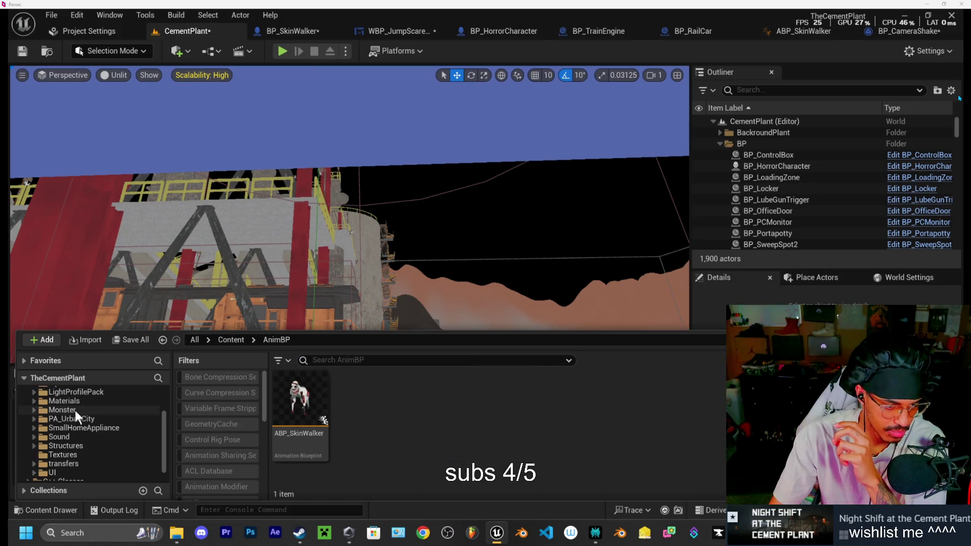
click(74, 411)
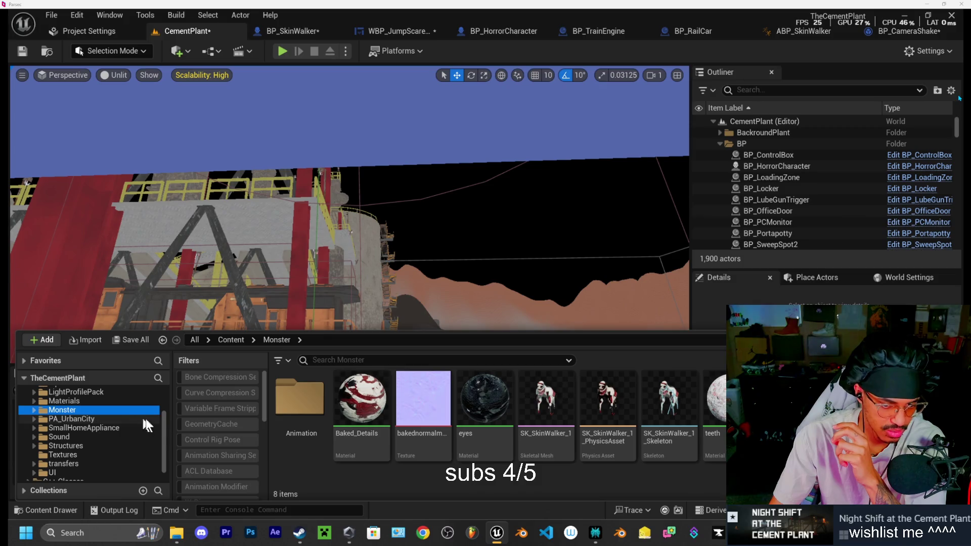
double_click(315, 403)
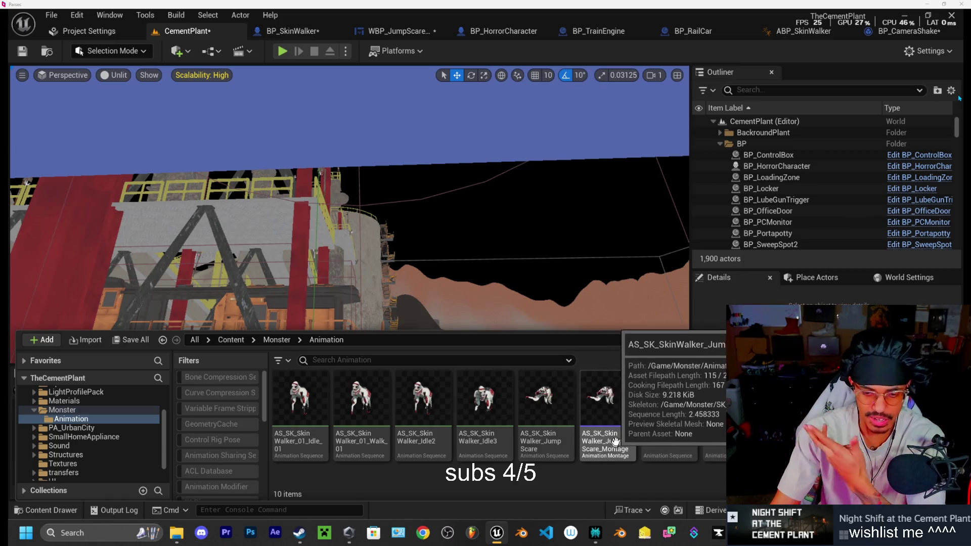
click(619, 409)
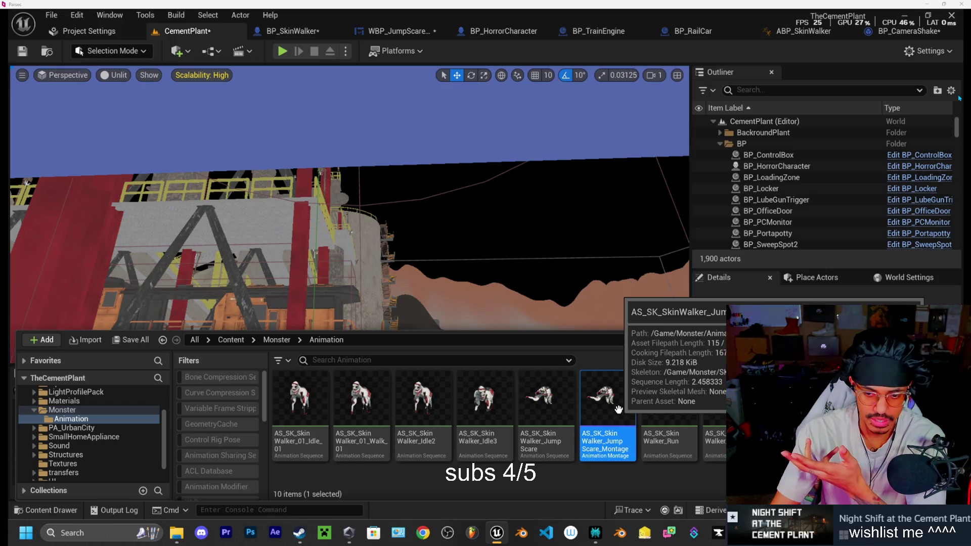
double_click(616, 427)
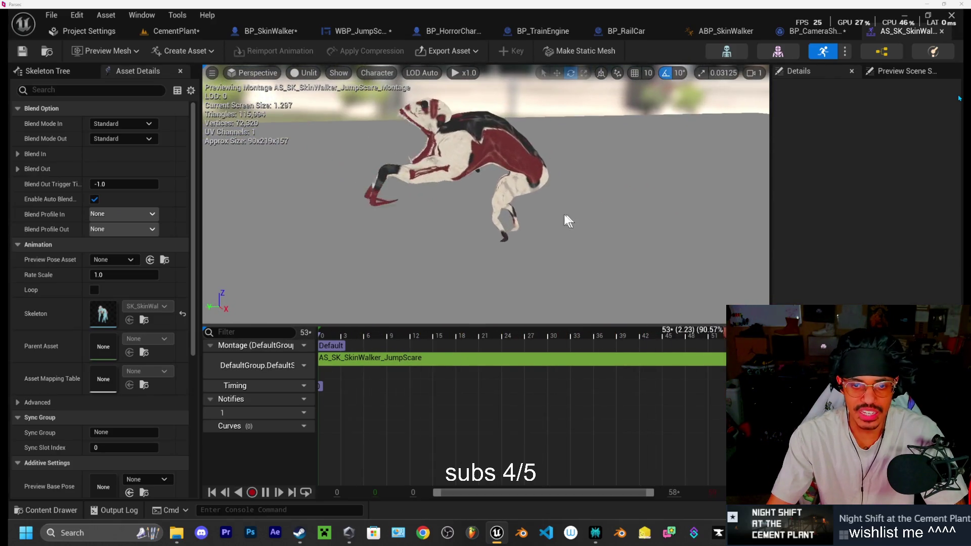
- Rotate the jumpscare montage preview, then return to the CementPlant level editor
drag(563, 214, 530, 223)
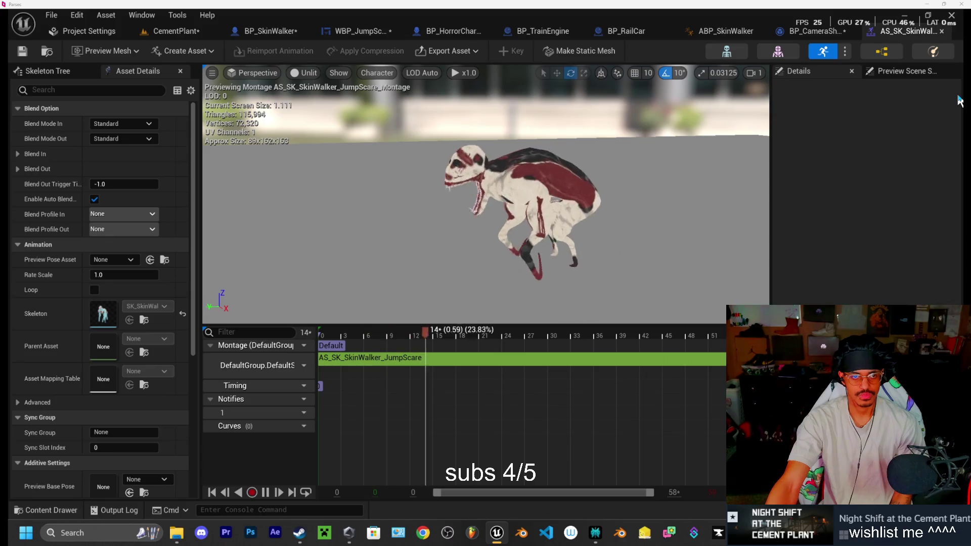
click(182, 33)
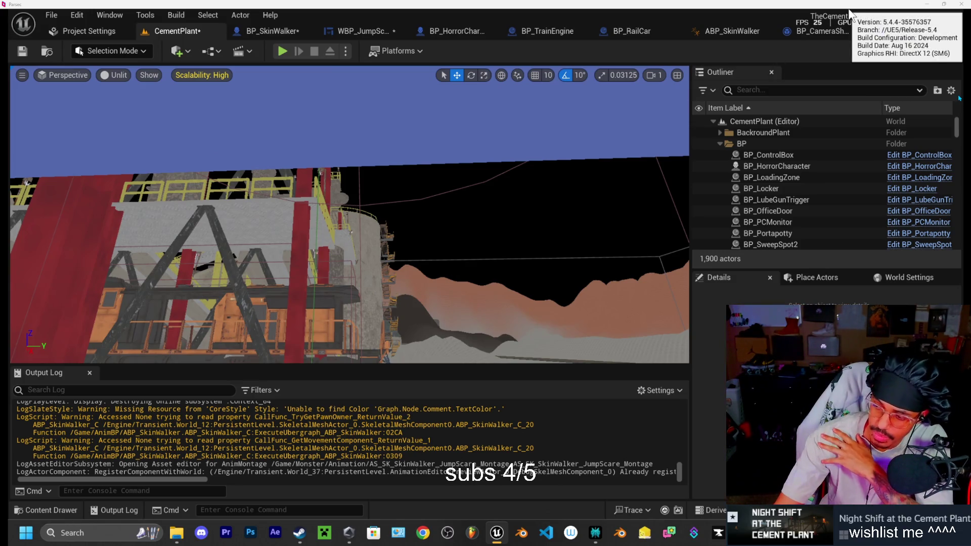
mouse_move(847, 22)
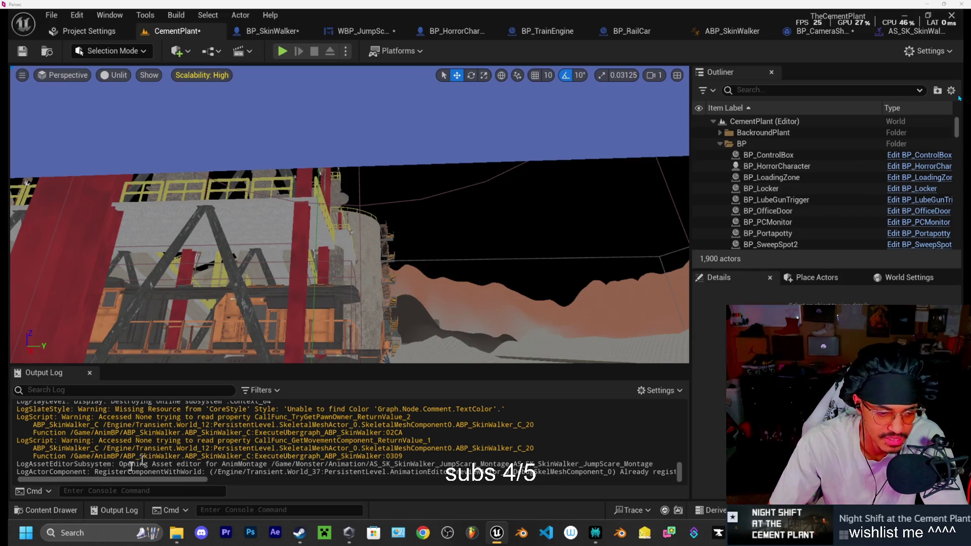
- Open AS_SK_SkinWalker_JumpScare_Montage from the Monster > Animation folder to preview its playback
click(57, 508)
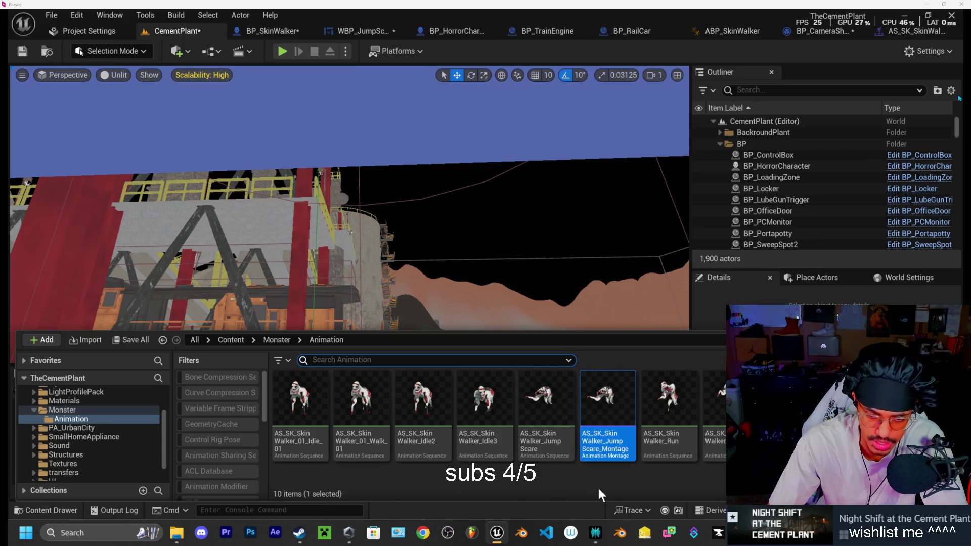
double_click(615, 434)
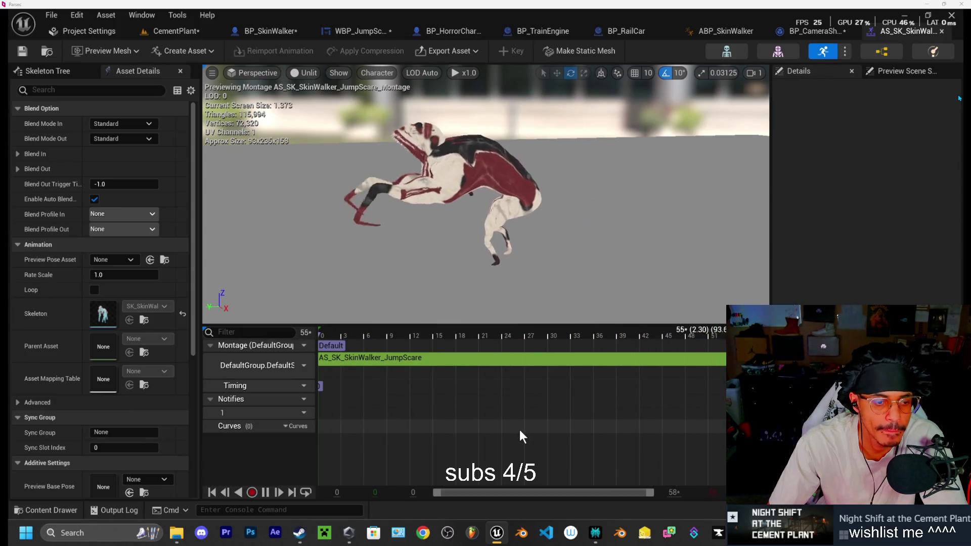
- Bring Perplexity's camera-shake answer over the editor and focus its follow-up question box
click(595, 535)
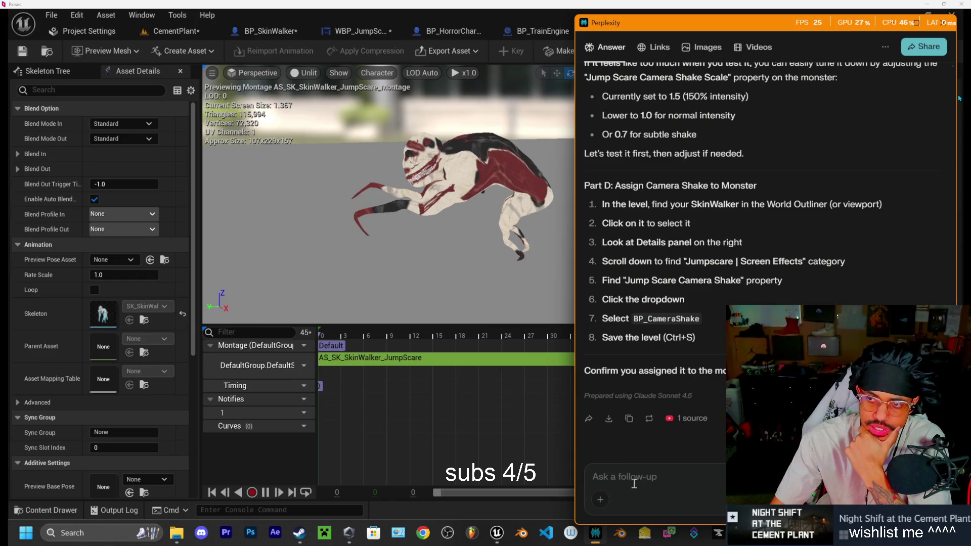
click(657, 495)
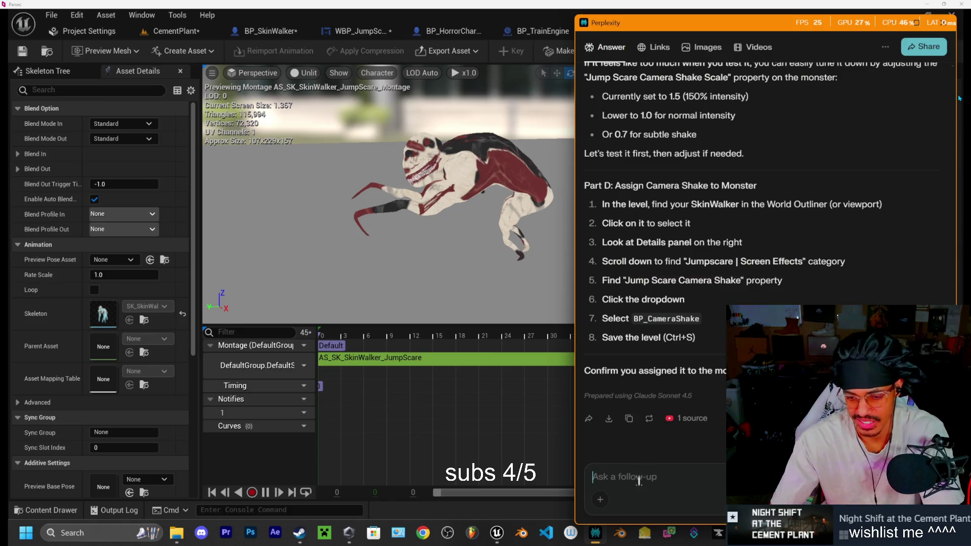
- Ask Perplexity 'how to speed up the animation?' and read its Montage_Play rate and Rate Scale options
text(how to speed )
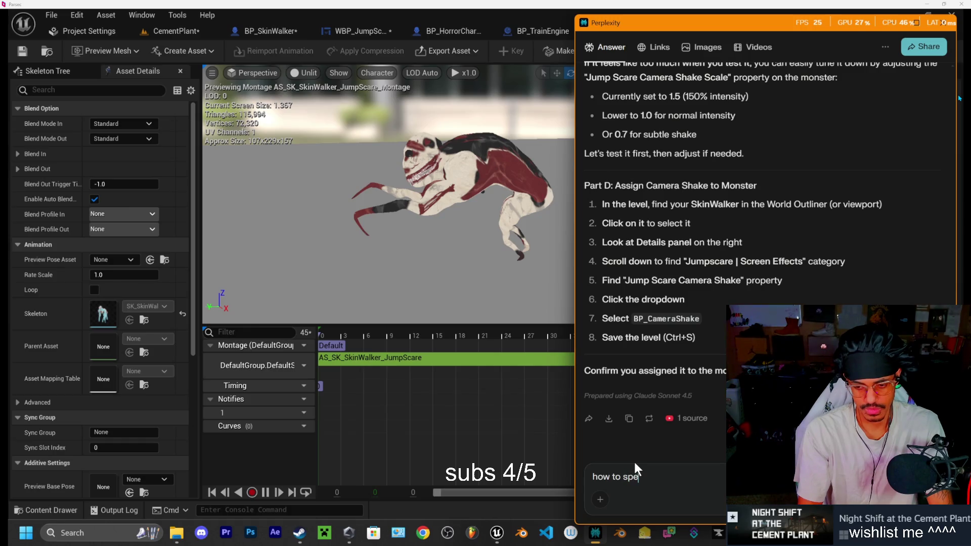
text(up the )
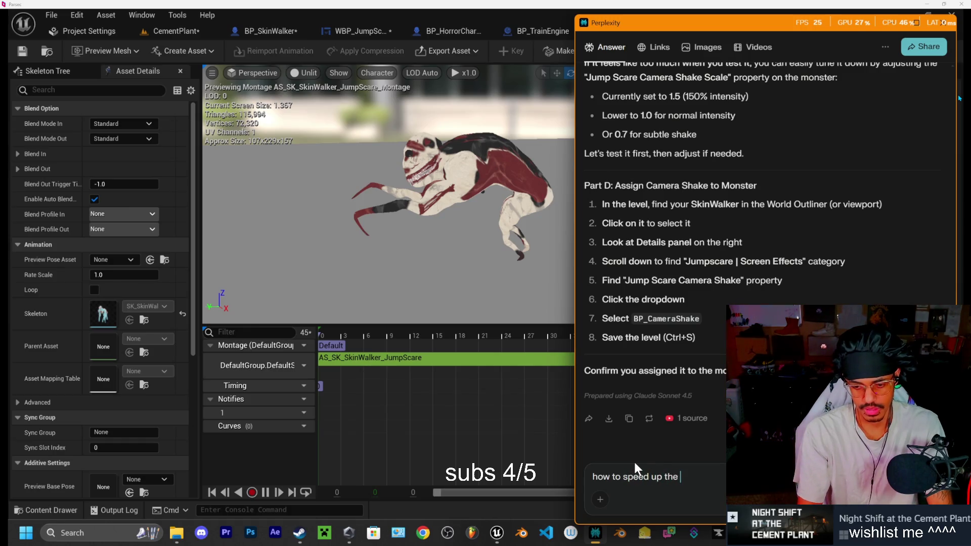
text(animation)
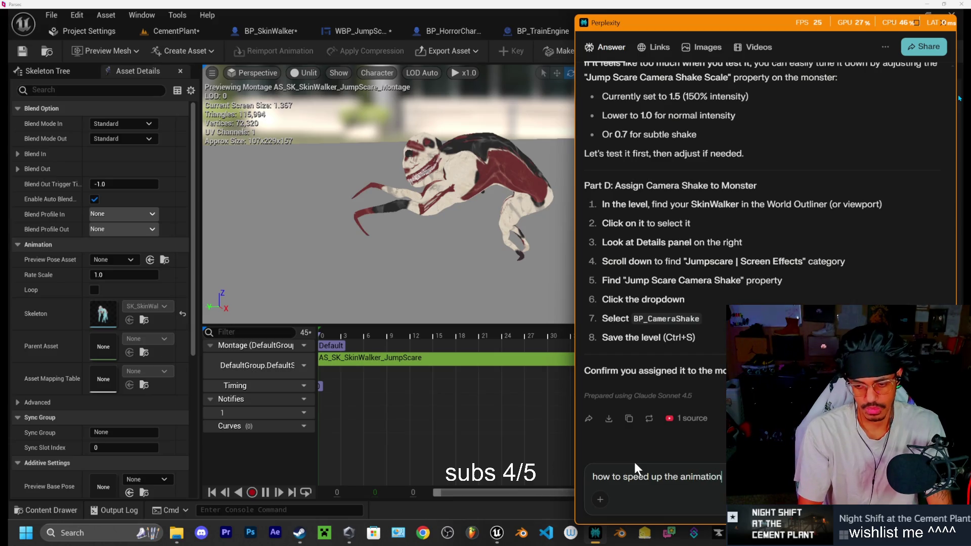
text(?)
key(Return)
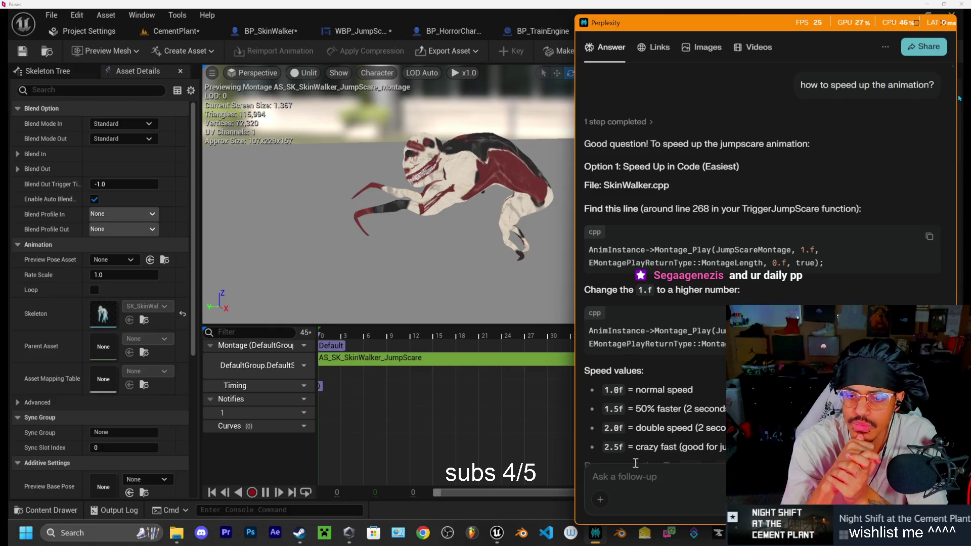
scroll(636, 463, down, 3)
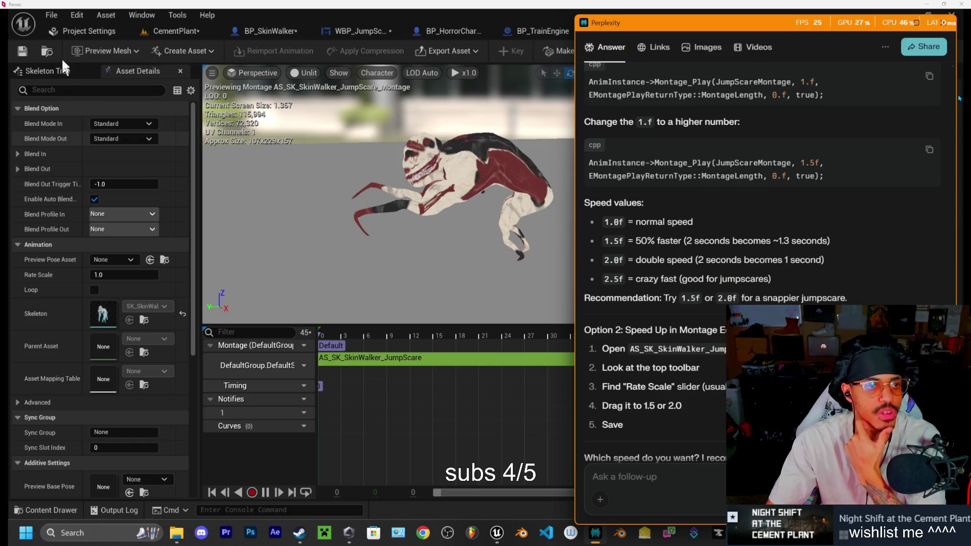
- Filter the montage's Asset Details by 'rate' and set Rate Scale to 1.5
click(54, 89)
text(rate)
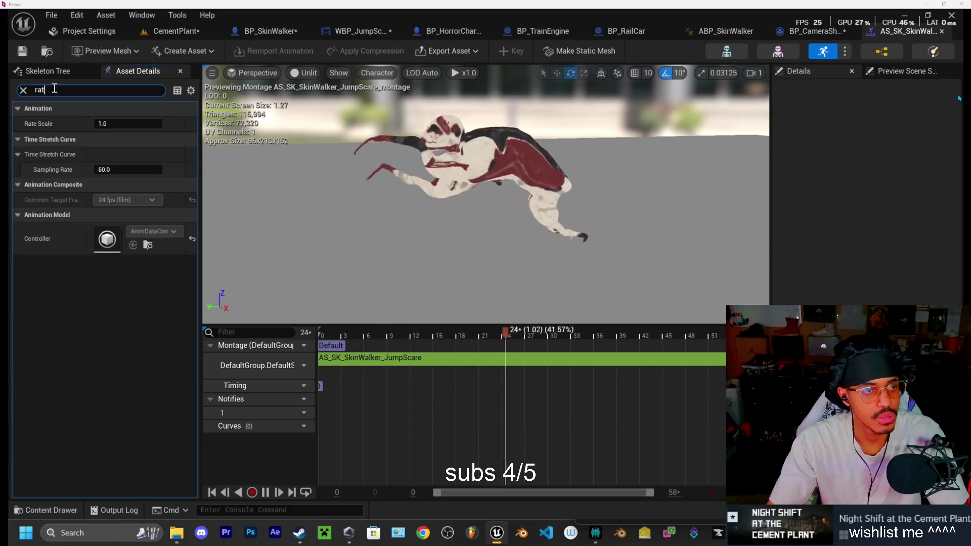
click(109, 124)
text(1.5)
key(Return)
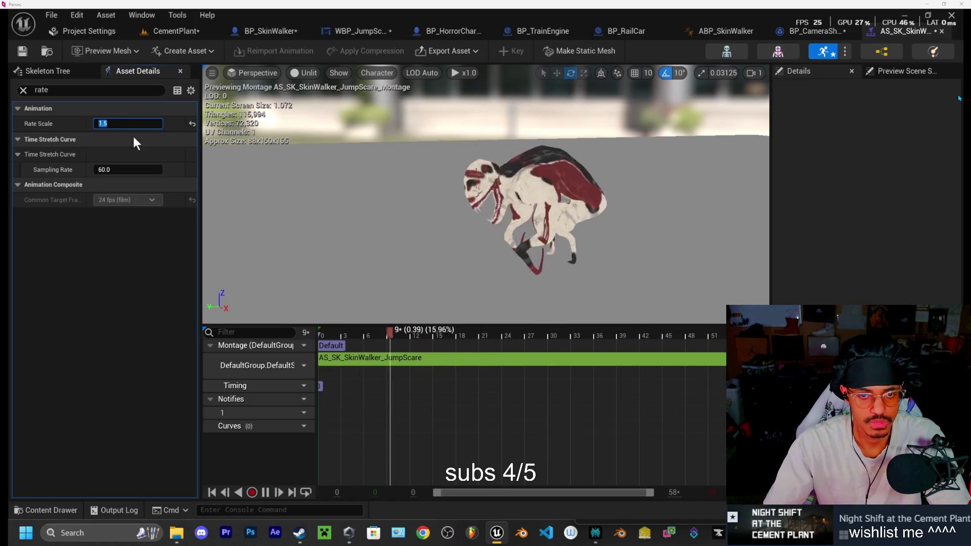
click(100, 235)
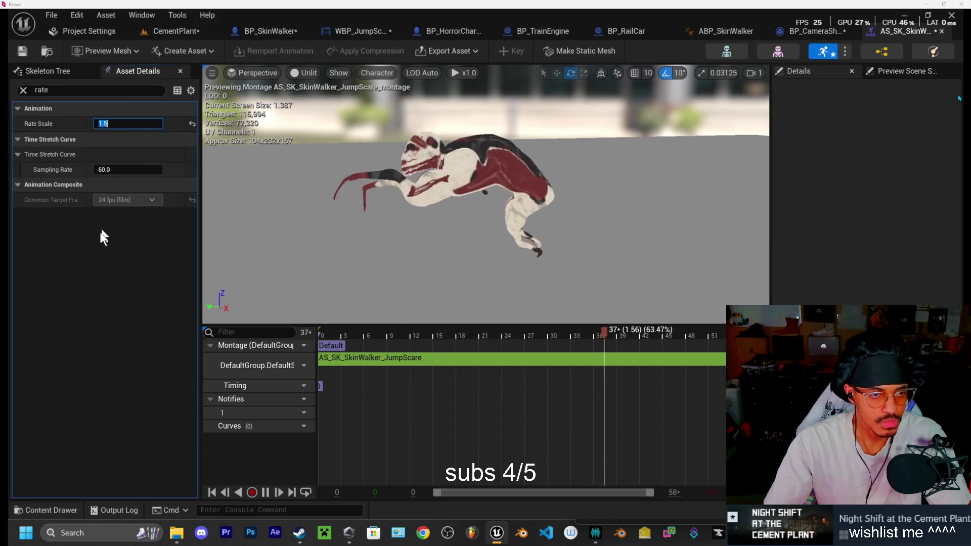
- Play-test the CementPlant level in editor, walking toward the lit machine until the jumpscare
click(189, 32)
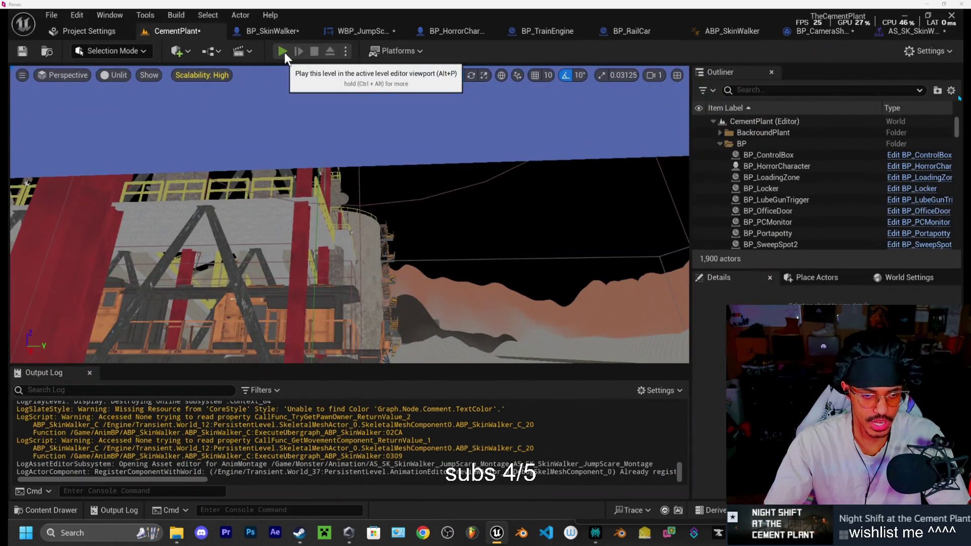
click(284, 53)
key(w)
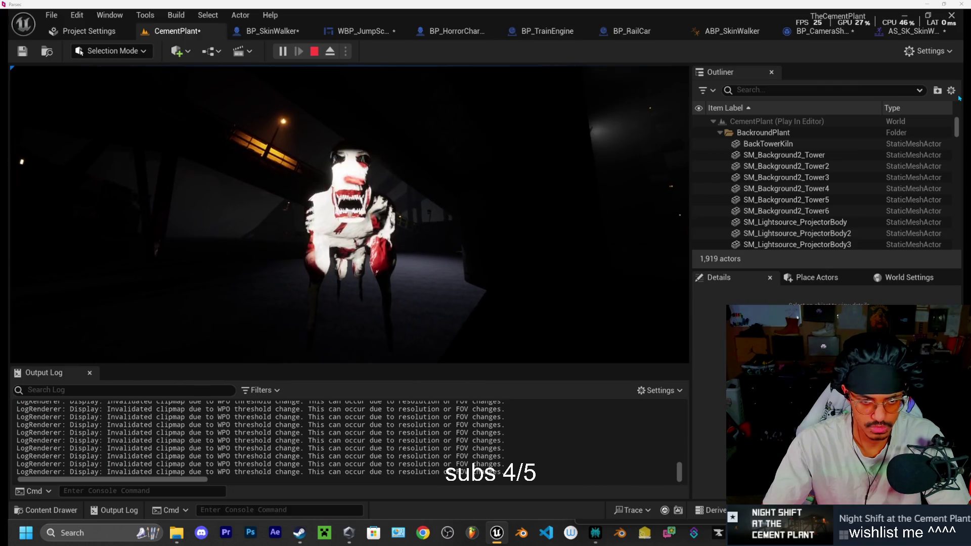
key(Escape)
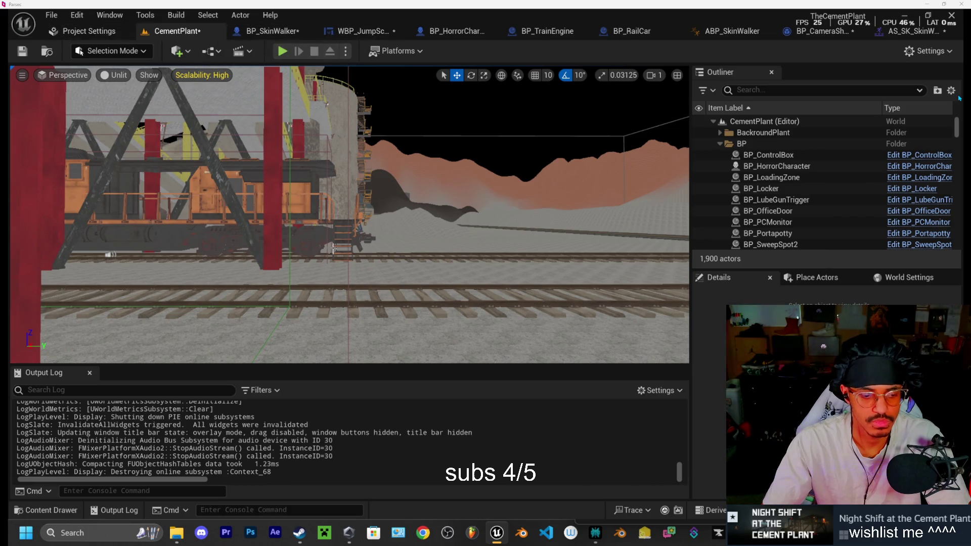
- In BP_SkinWalker, change Jump Scare Duration from 2.2 to 1.3 and compile the Blueprint
click(294, 31)
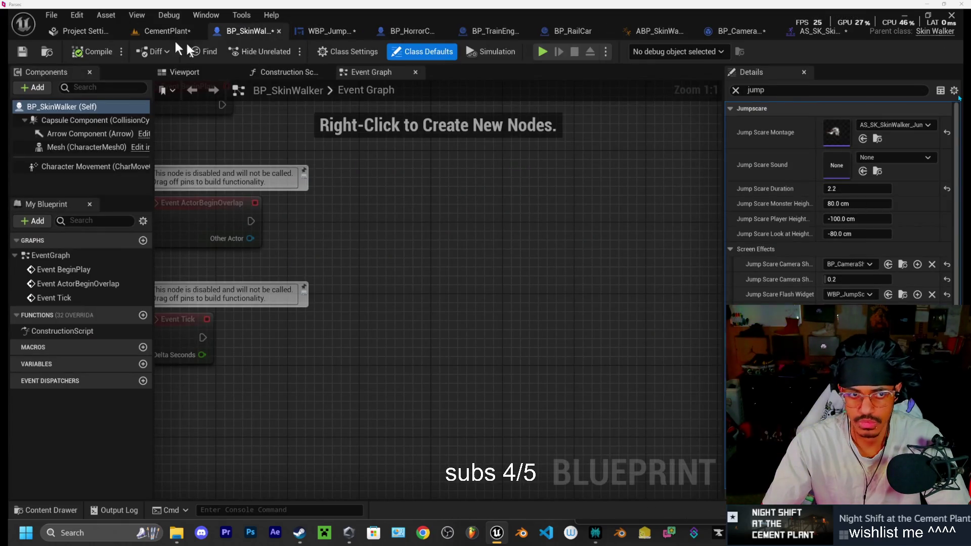
click(595, 534)
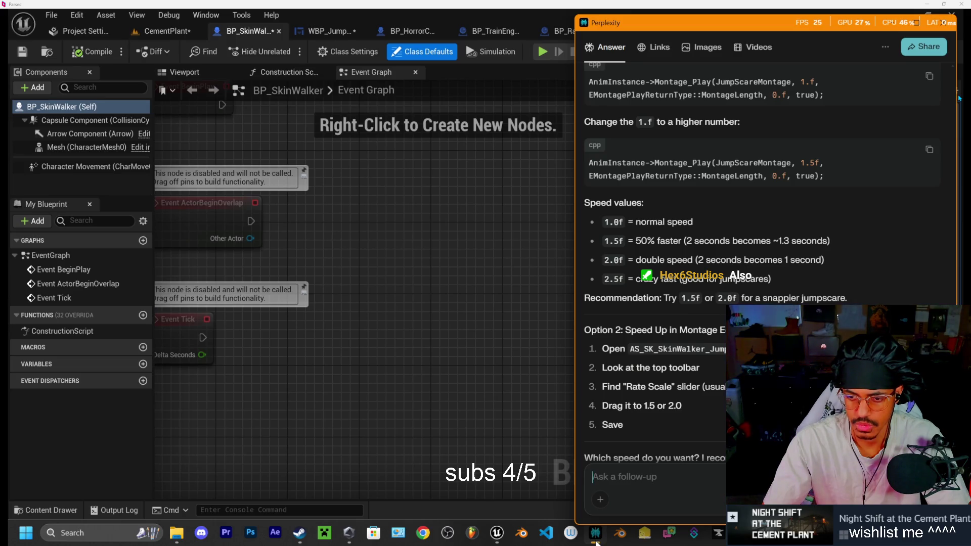
click(596, 539)
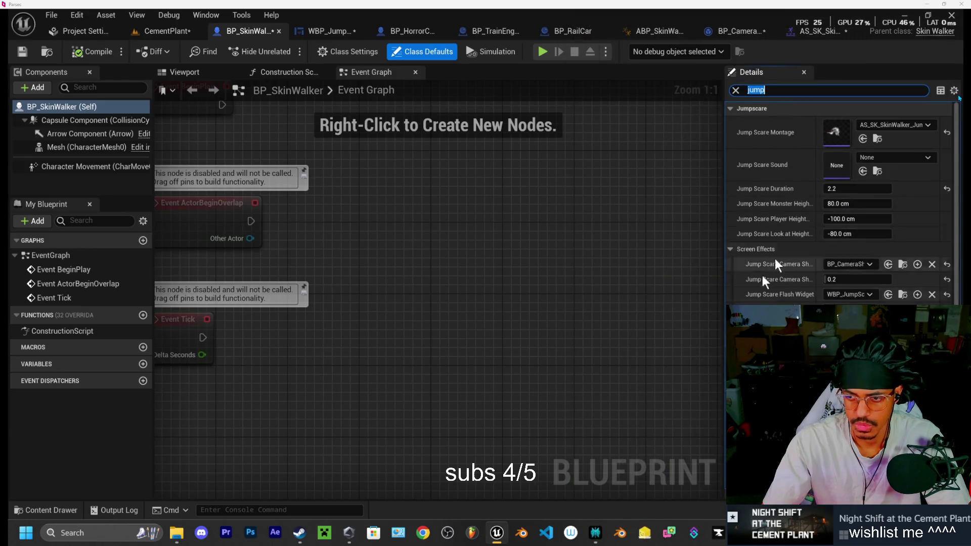
click(853, 188)
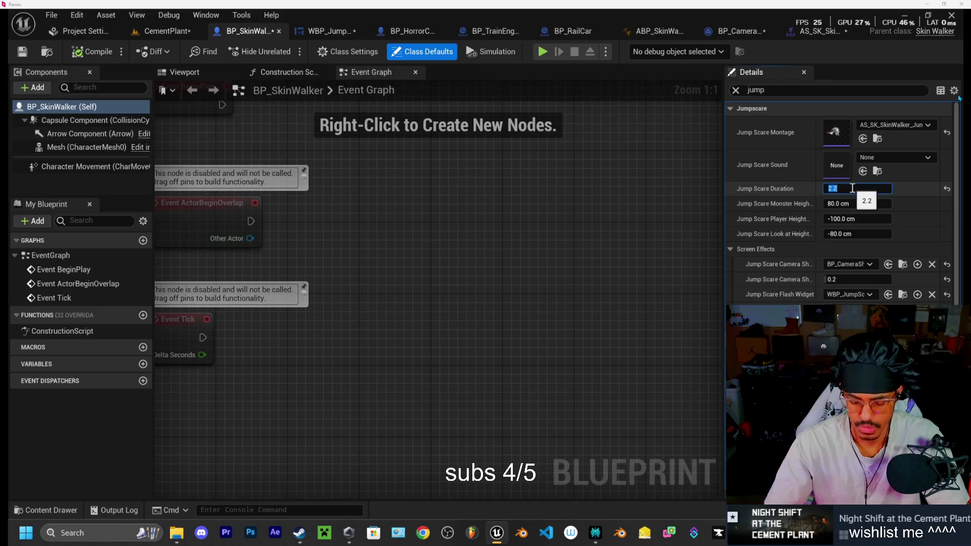
text(1.3)
key(Return)
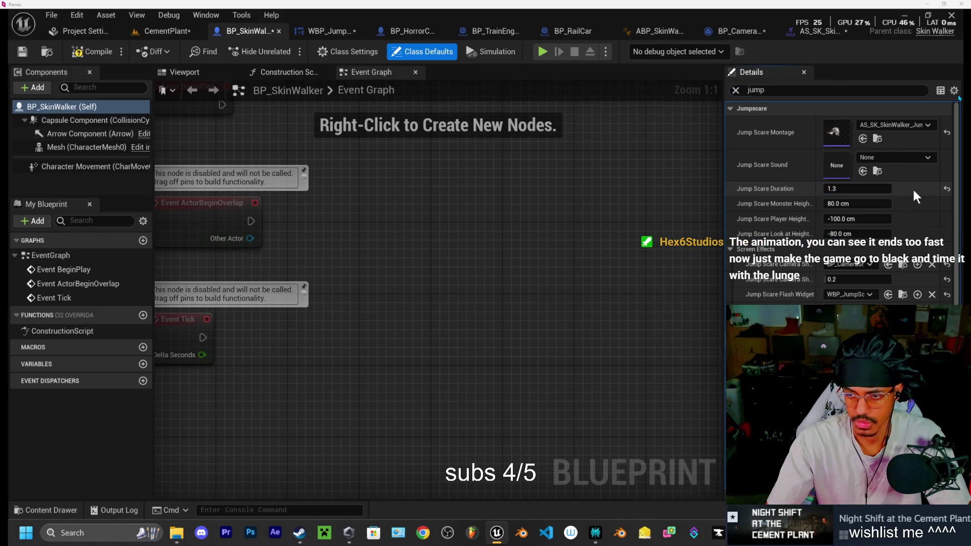
click(81, 52)
click(169, 31)
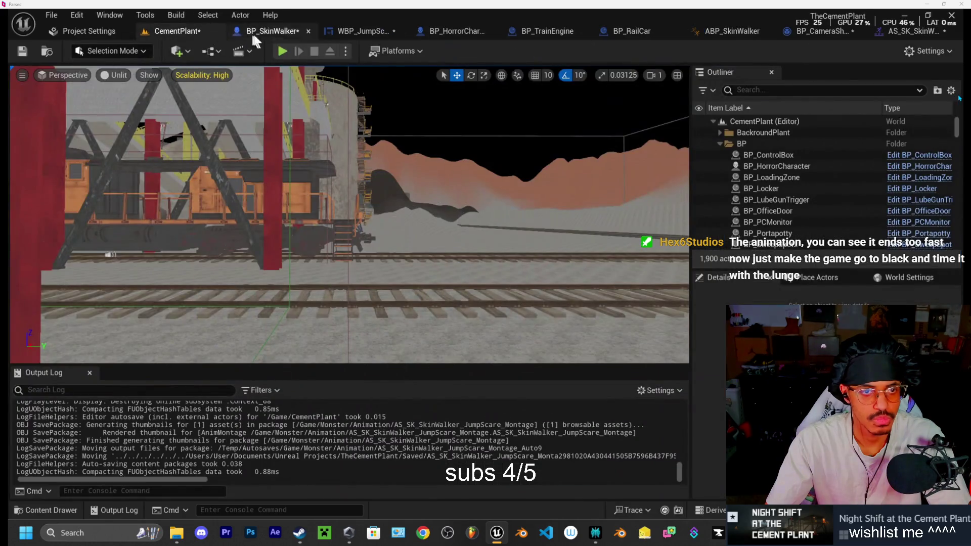
- Run a brief in-editor play of the CementPlant level, walking toward the train
click(282, 51)
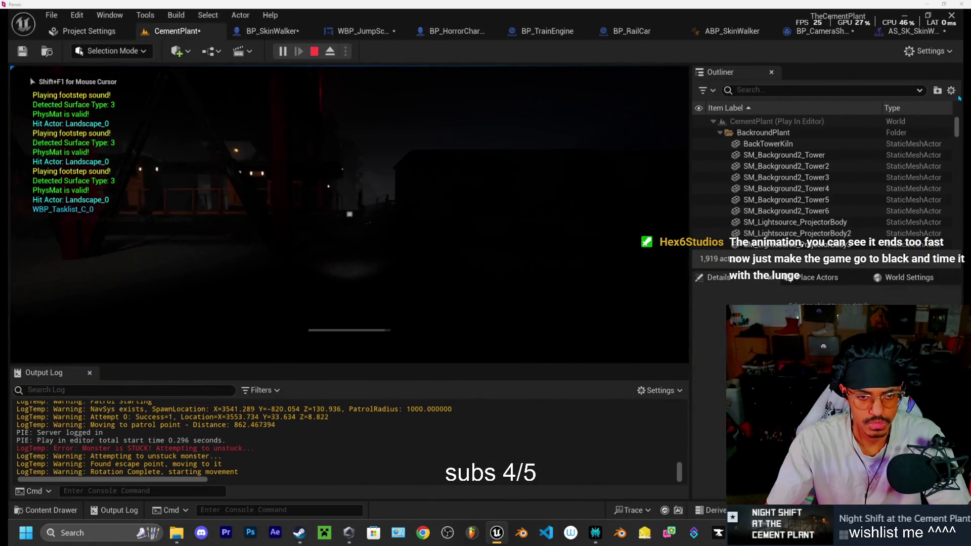
key(w)
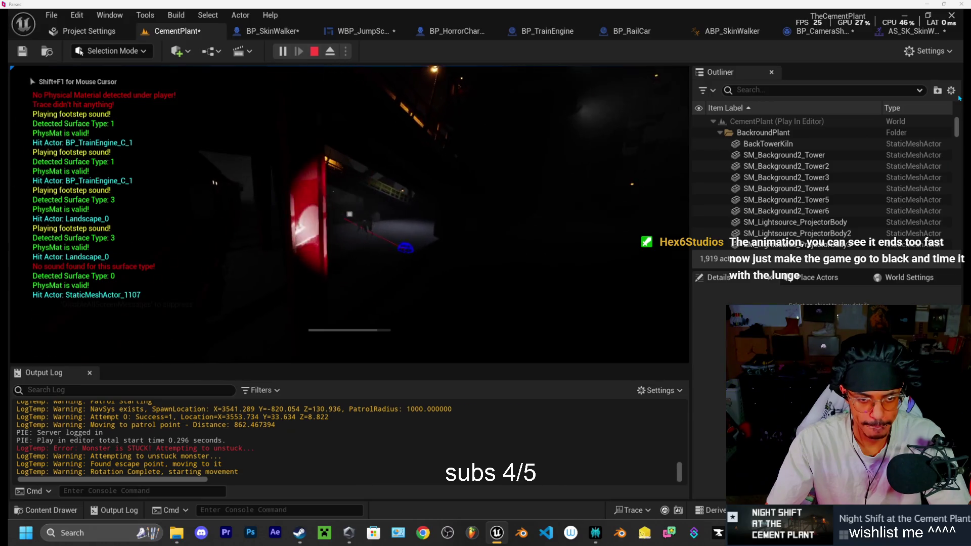
key(Escape)
- From BP_SkinWalker, launch a standalone preview and walk through the plant past the jumpscare
click(290, 30)
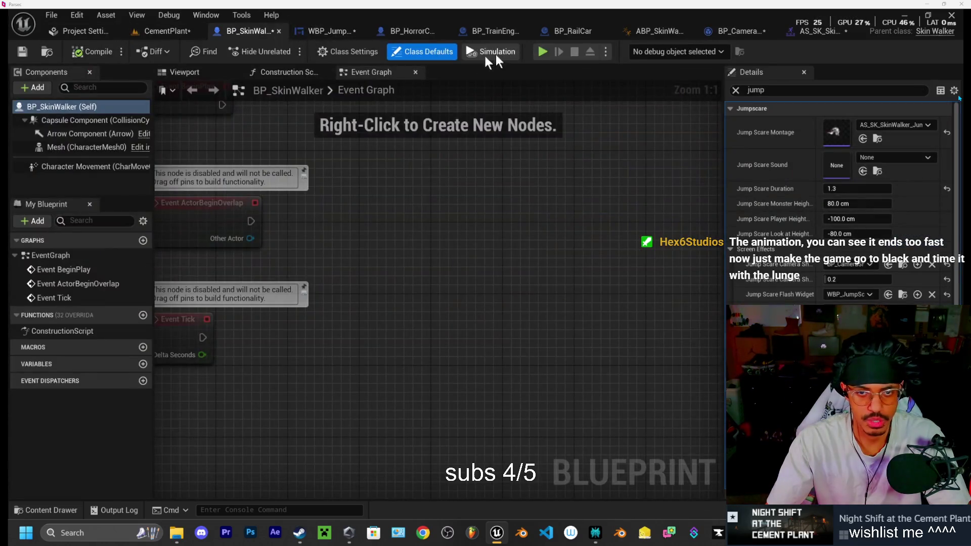
click(543, 52)
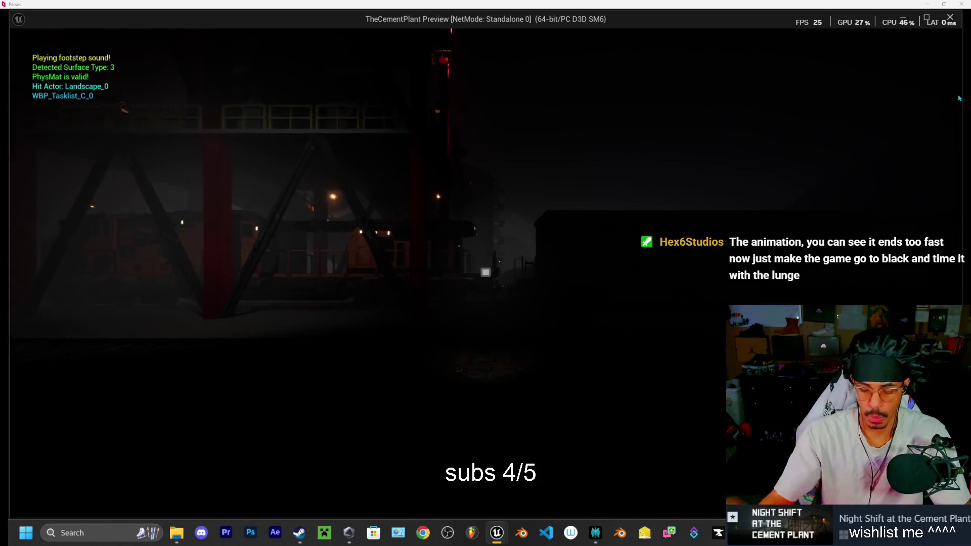
key(w)
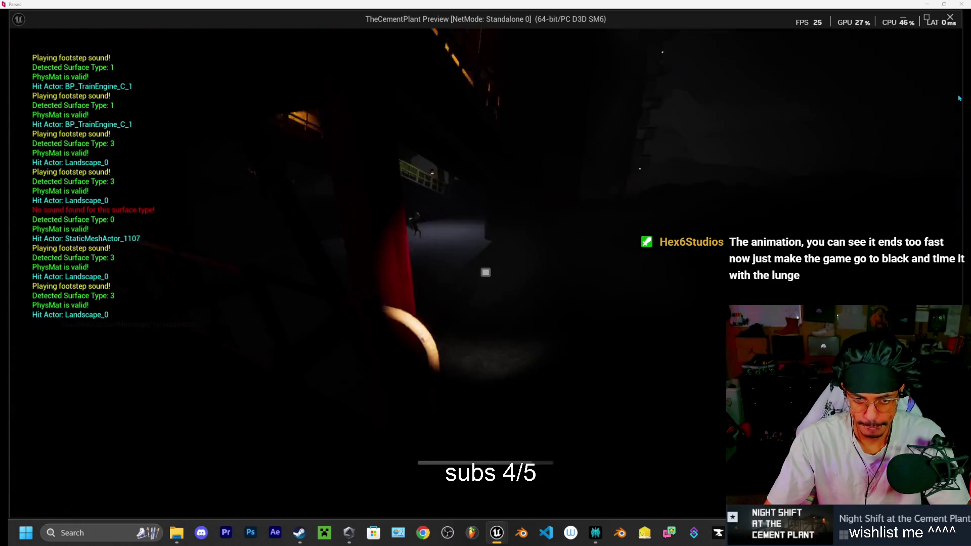
key(w)
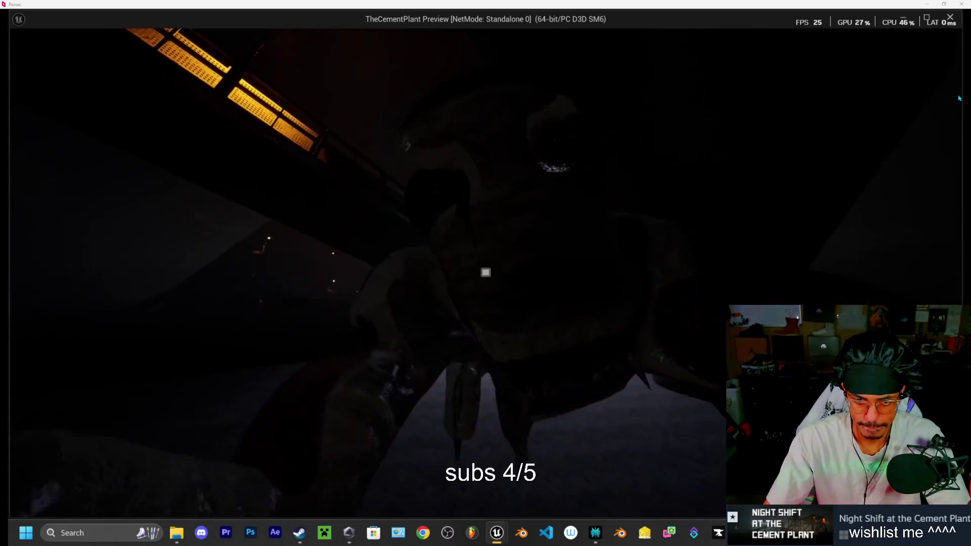
key(w)
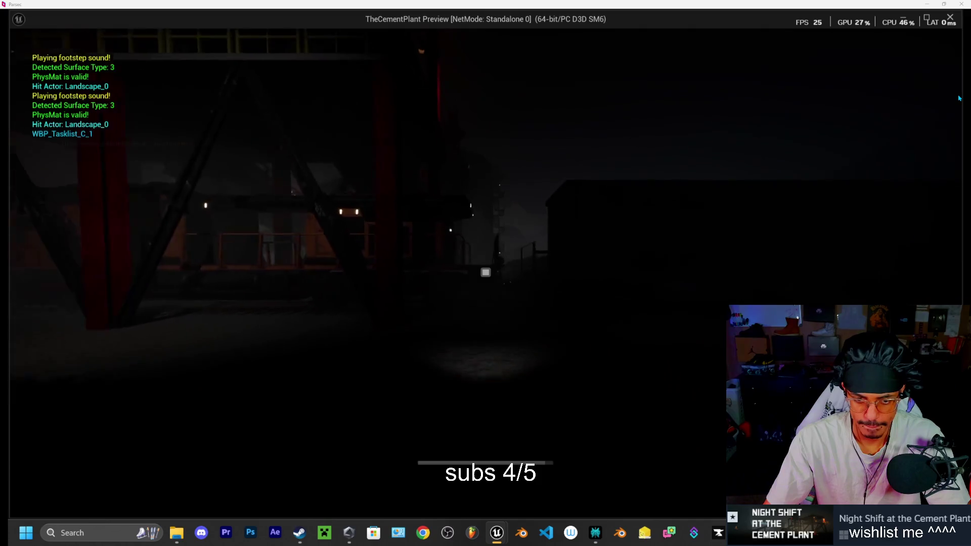
key(w)
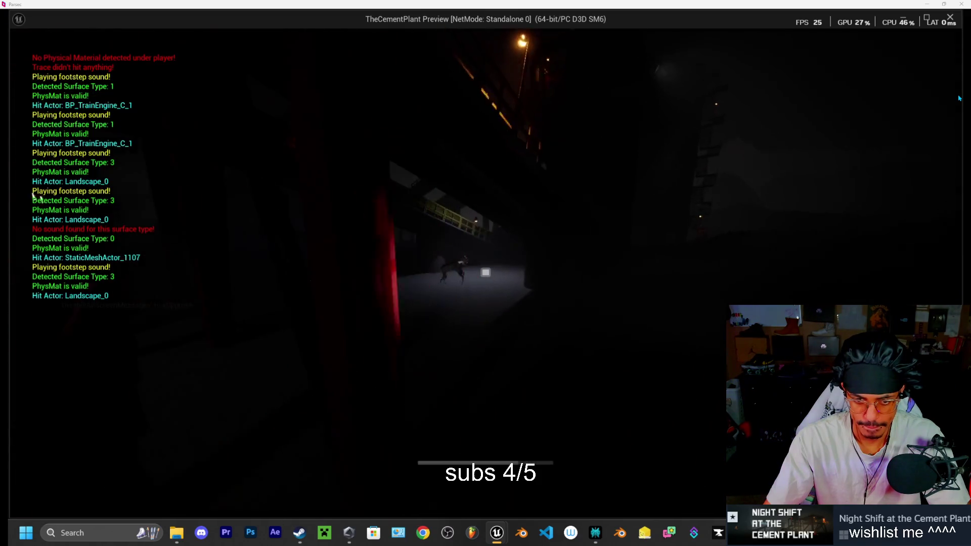
key(w)
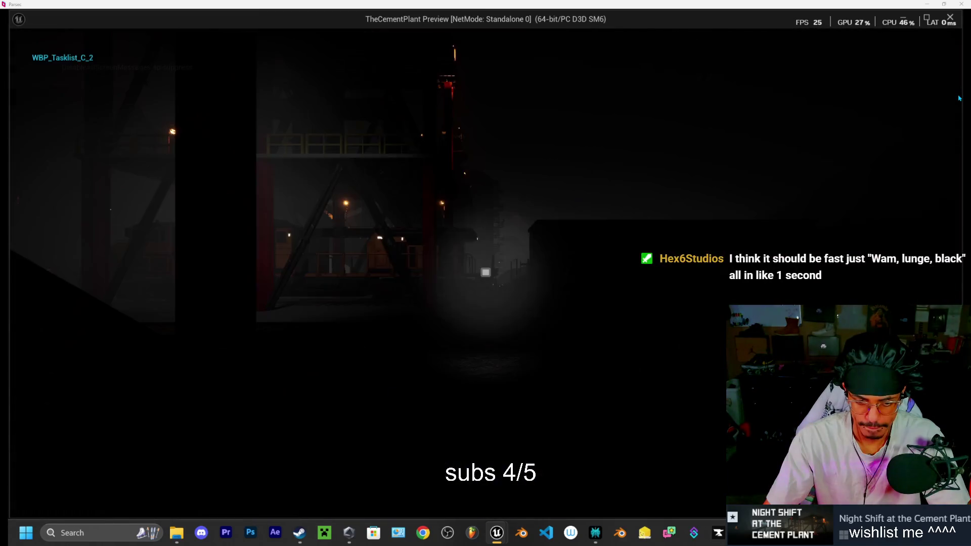
key(Escape)
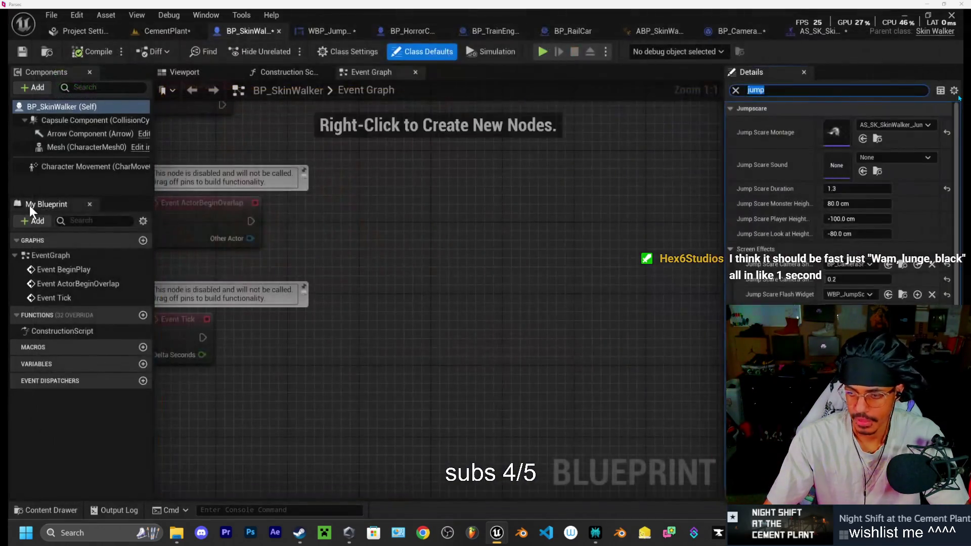
- Raise the jumpscare montage's Rate Scale from 1.5 to 2.0 in Asset Details
click(336, 31)
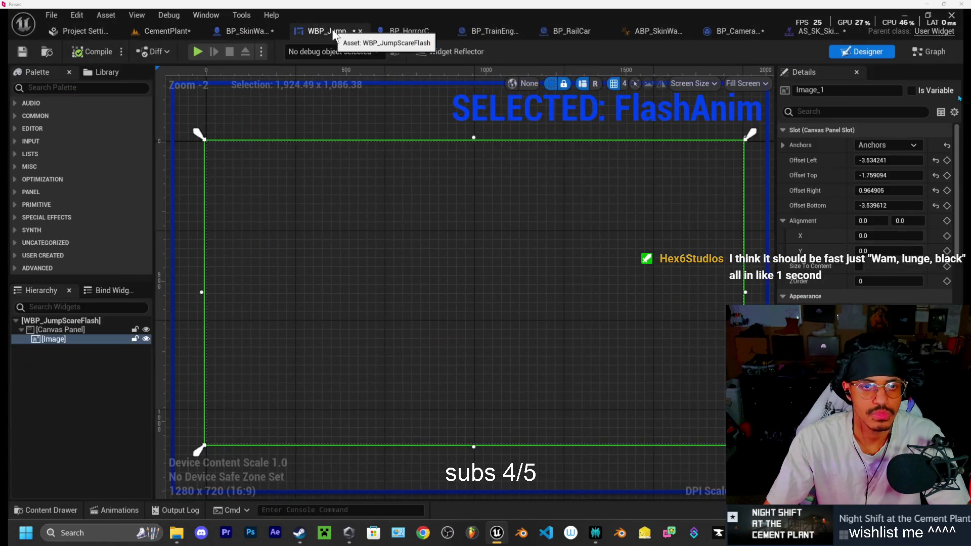
click(805, 31)
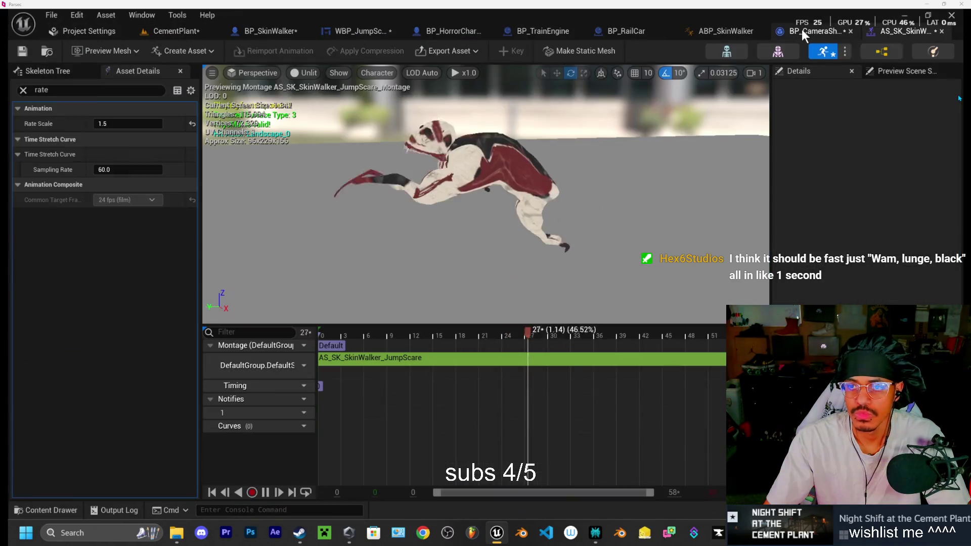
click(127, 123)
text(2)
key(Return)
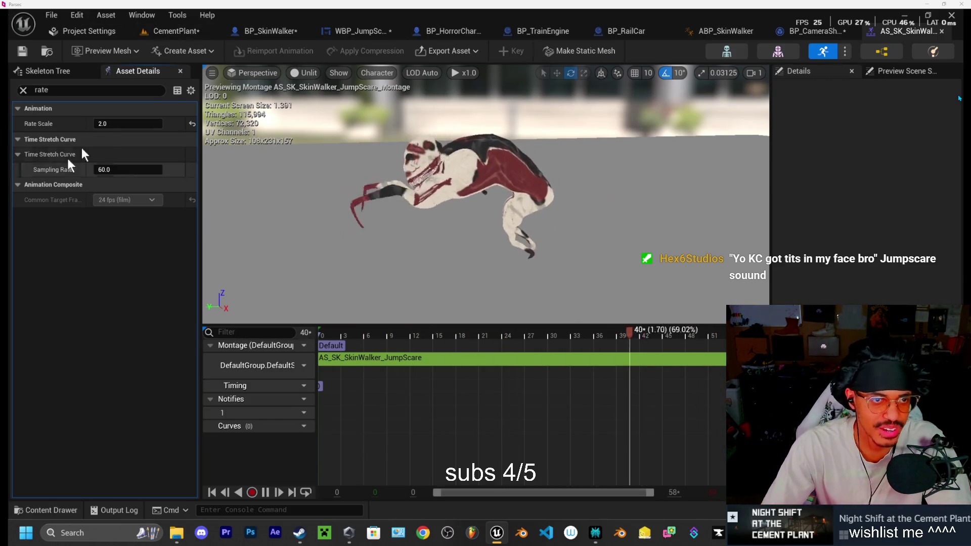
click(207, 35)
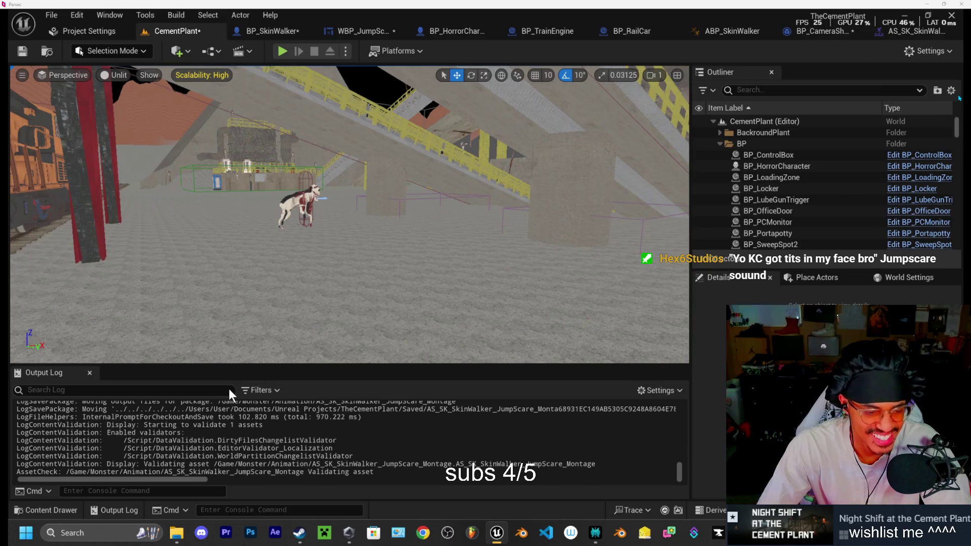
- Play the CementPlant level in editor with the 2.0-rate montage, walking toward the red structure
click(43, 512)
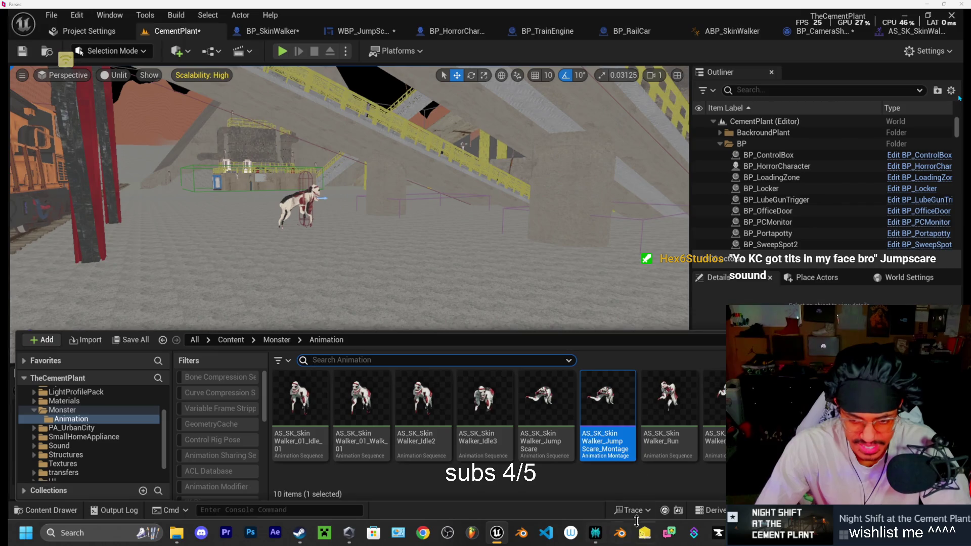
drag(165, 436, 164, 427)
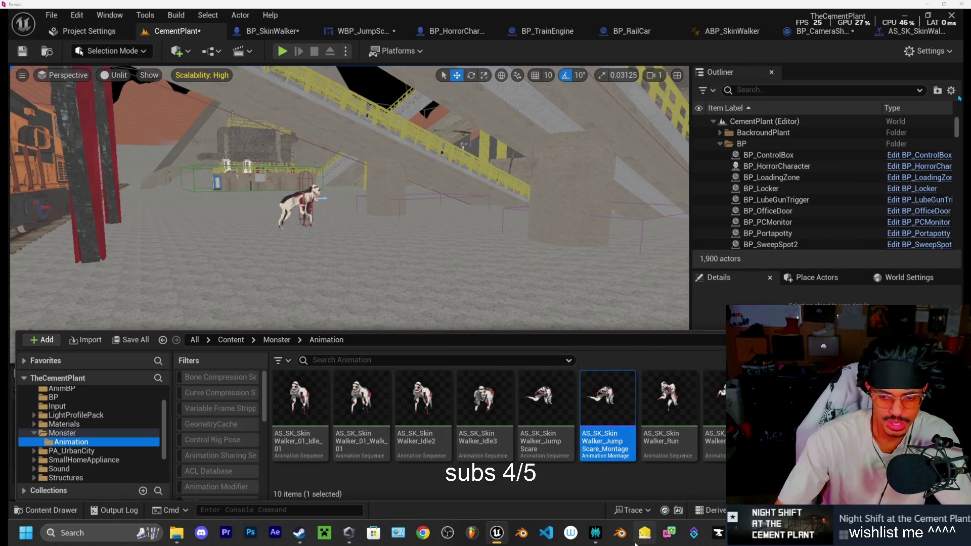
mouse_move(596, 427)
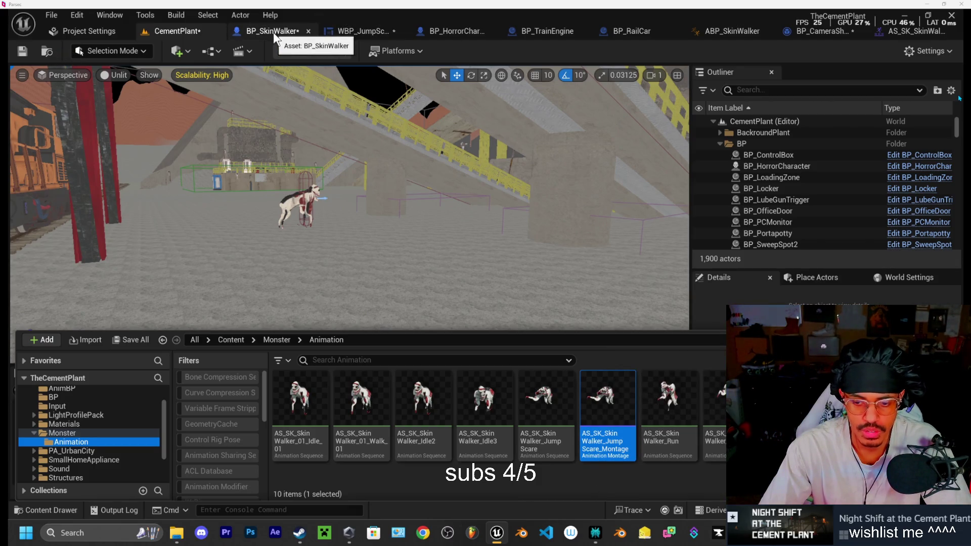
key(alt+p)
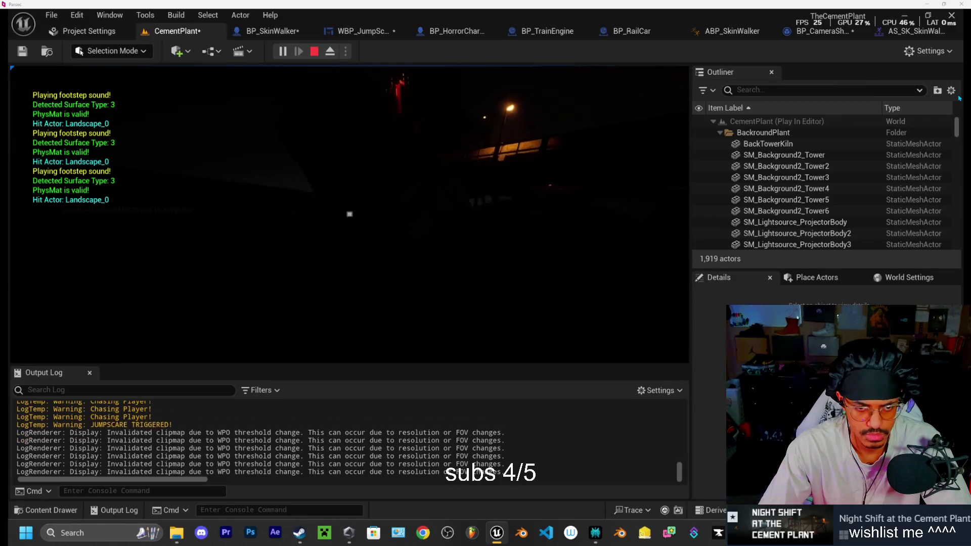
key(w)
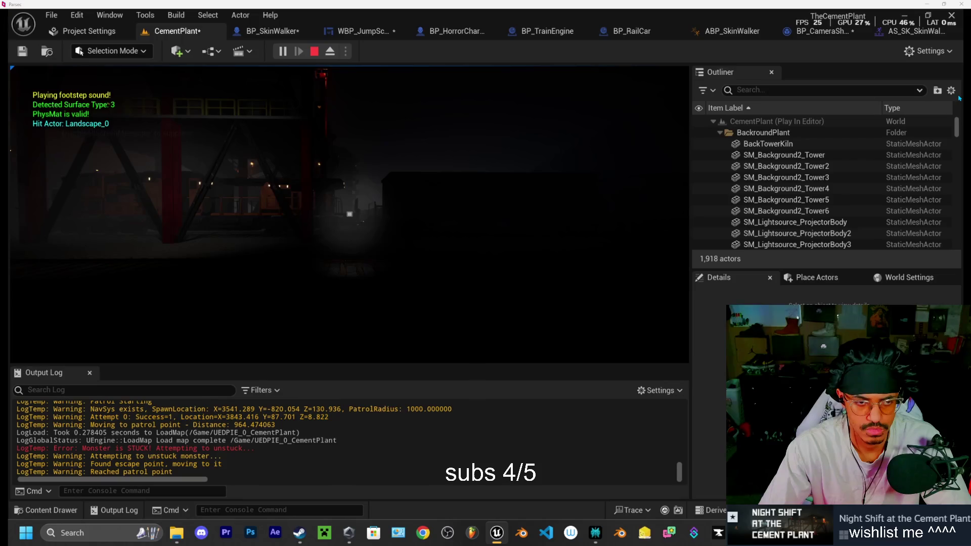
key(Escape)
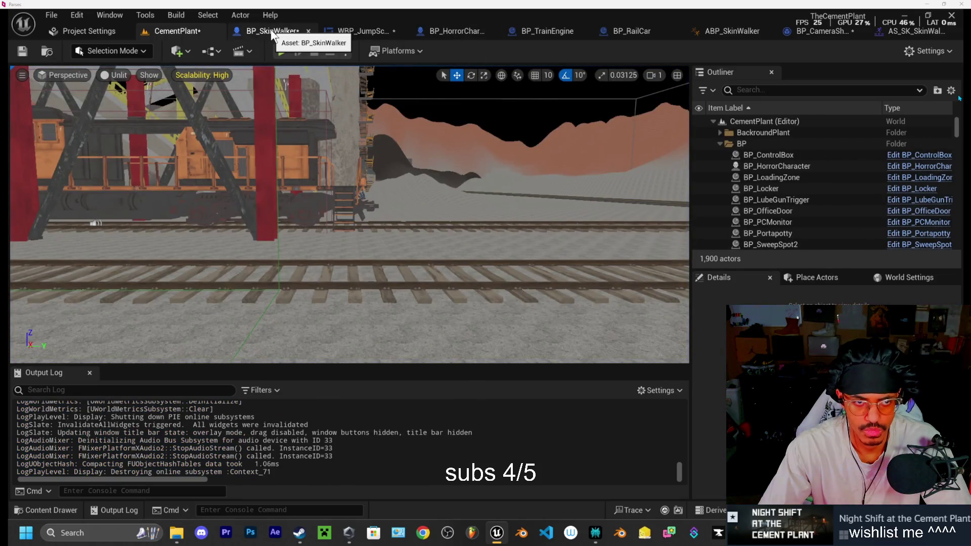
- From BP_SkinWalker, run a standalone playtest walking toward the yellow stairway
click(271, 32)
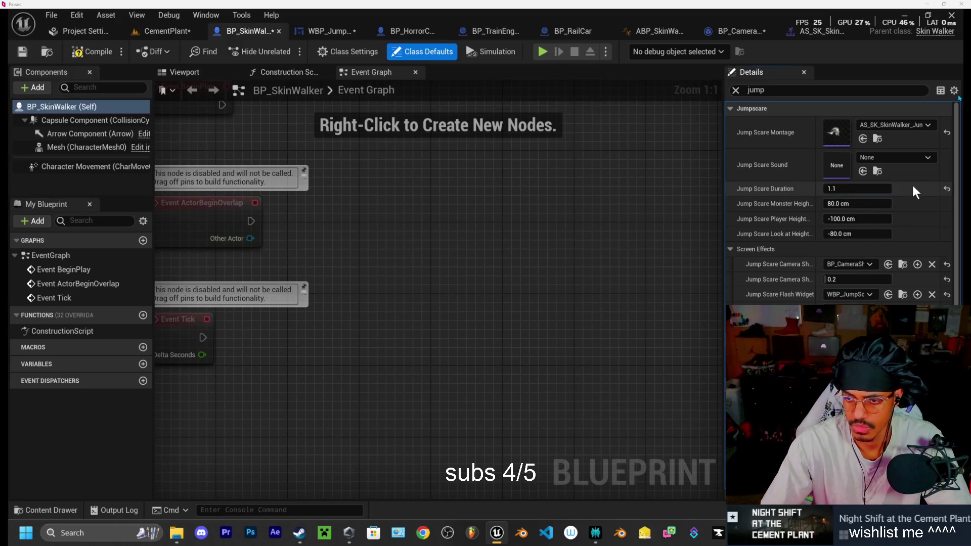
click(542, 52)
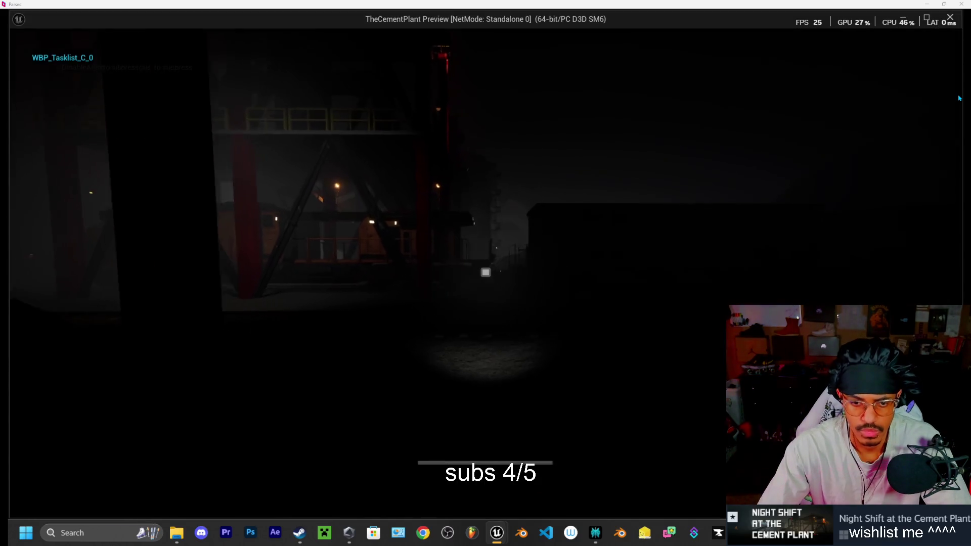
key(w)
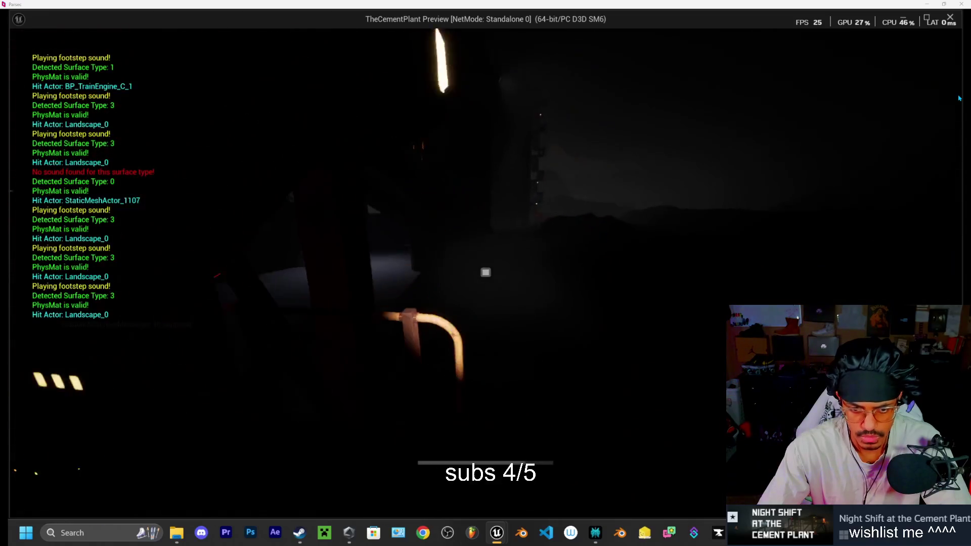
key(w)
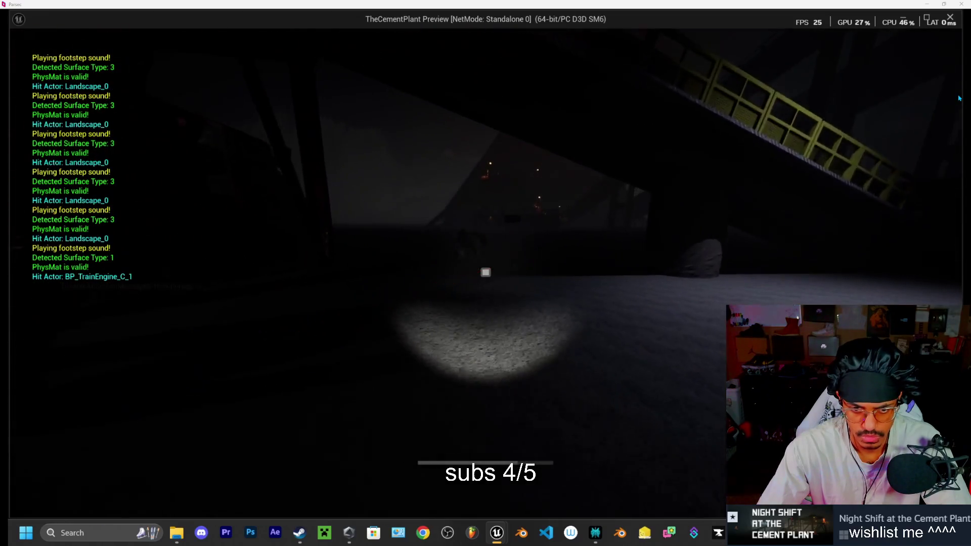
key(w)
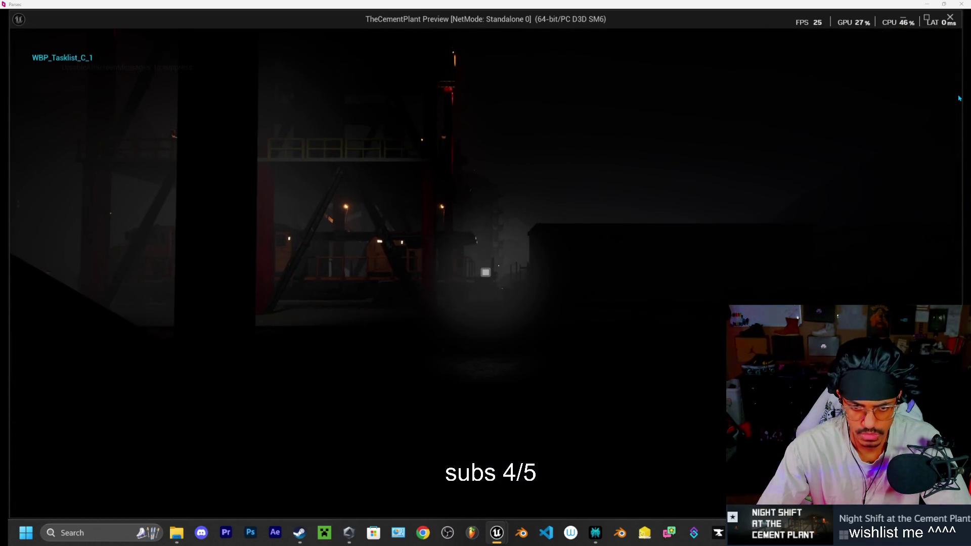
key(Escape)
- Lower the SkinWalker's Jump Scare Duration to 1.0, then to 0.9
click(855, 188)
text(1)
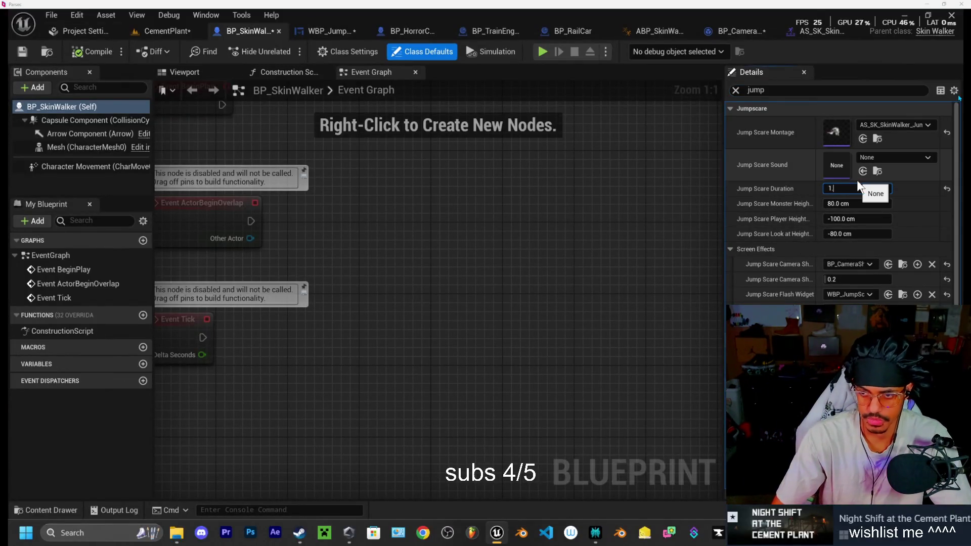
key(Return)
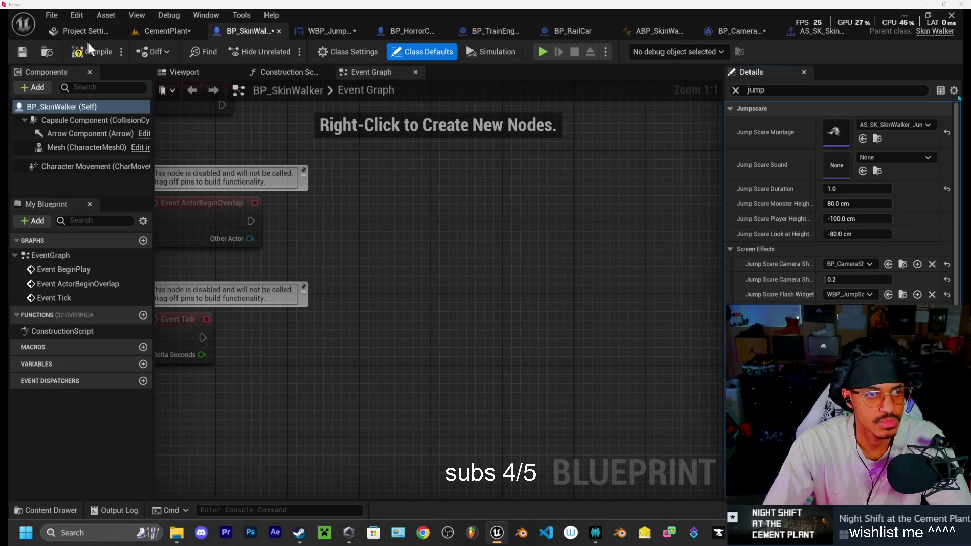
click(169, 31)
click(273, 31)
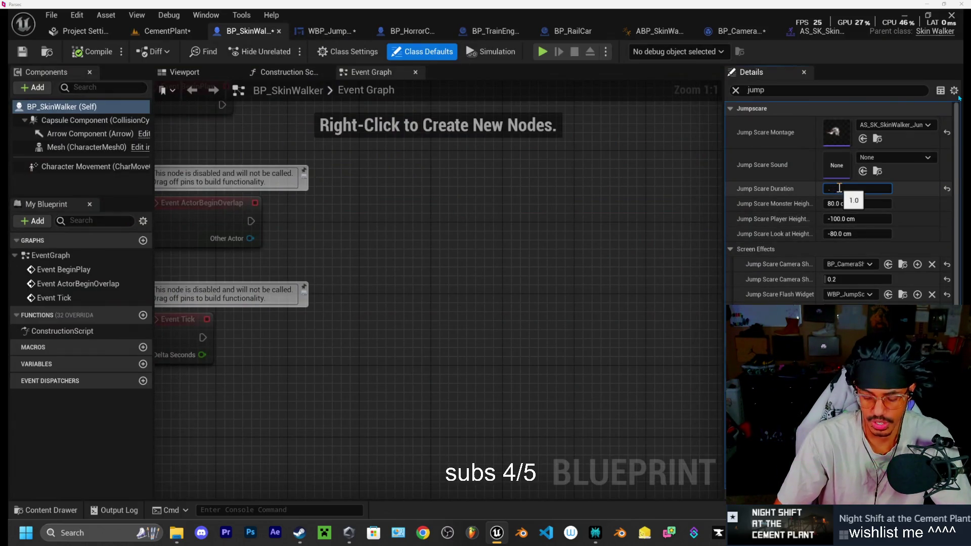
text(0.9)
key(Return)
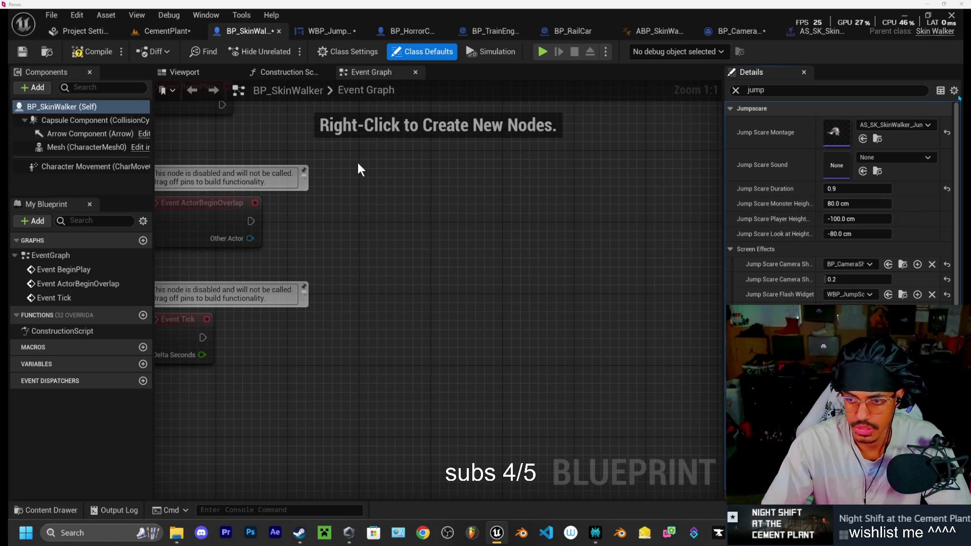
click(87, 55)
click(176, 28)
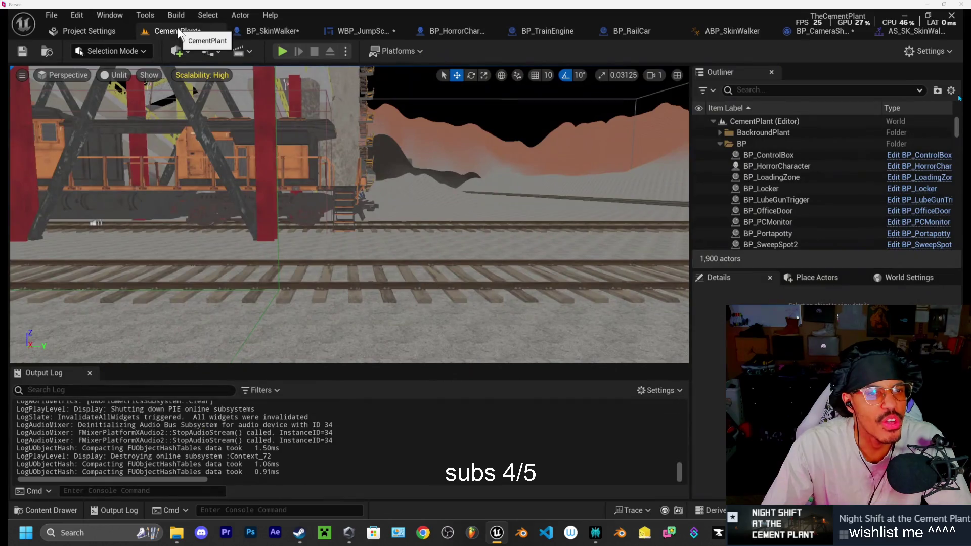
click(281, 50)
key(w)
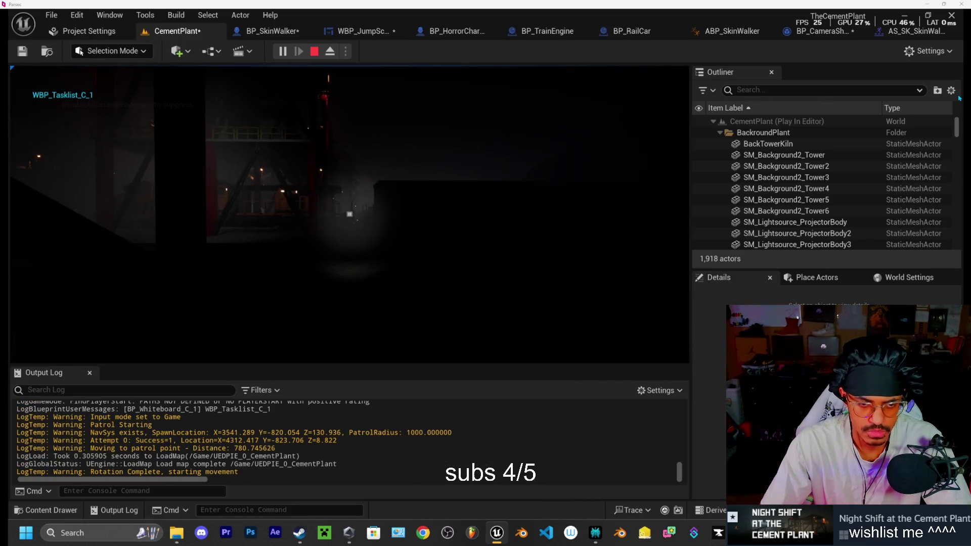
key(Escape)
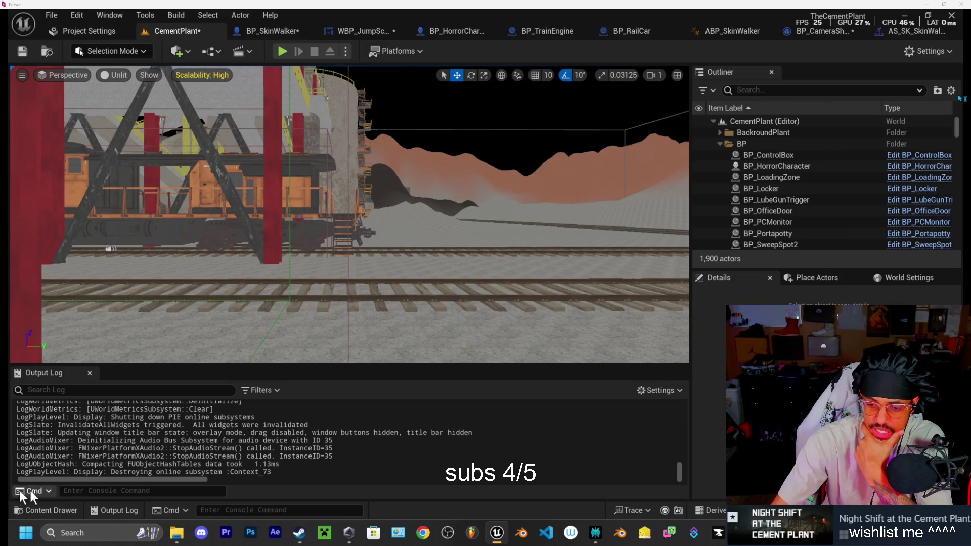
mouse_move(294, 542)
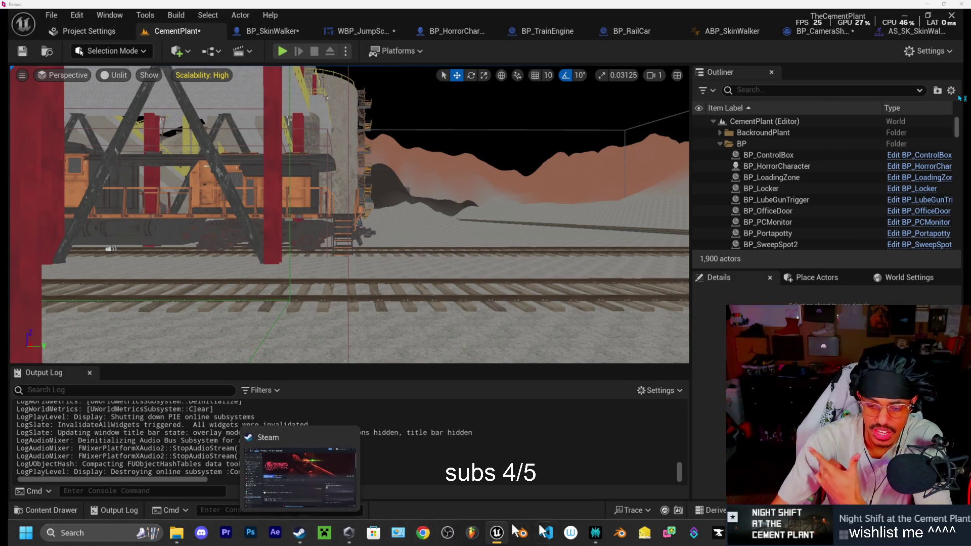
mouse_move(499, 537)
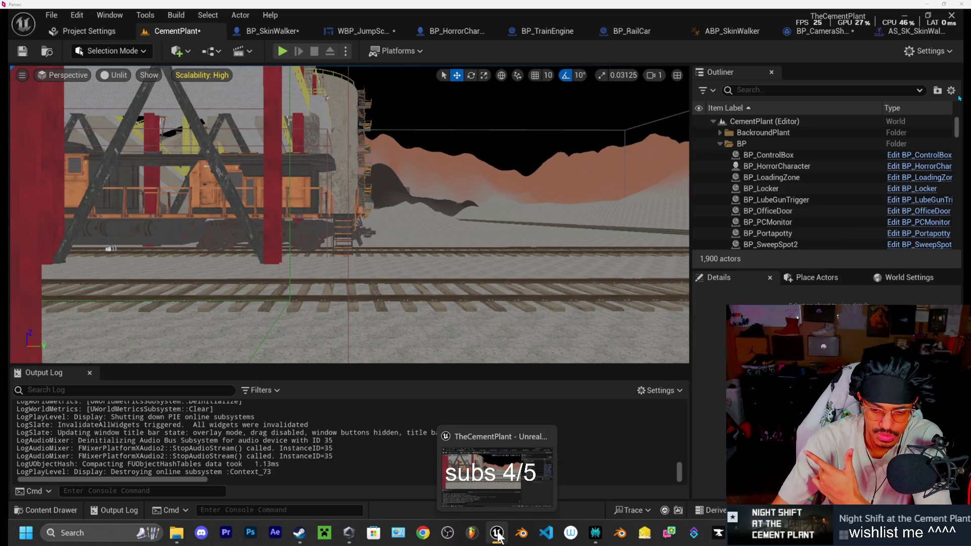
click(293, 28)
click(540, 52)
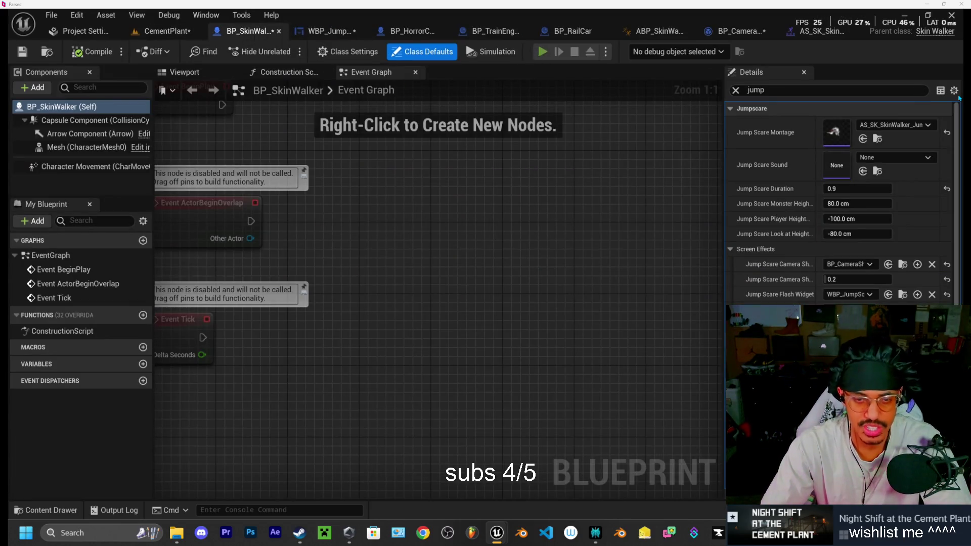
- Walk the player through the dark yard and up the train stairs, then end the playtest
key(w)
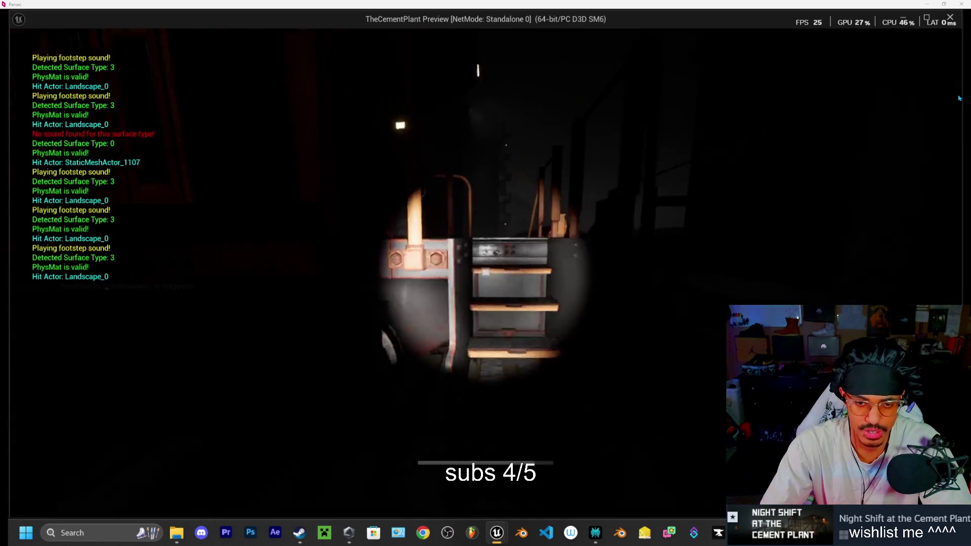
key(w)
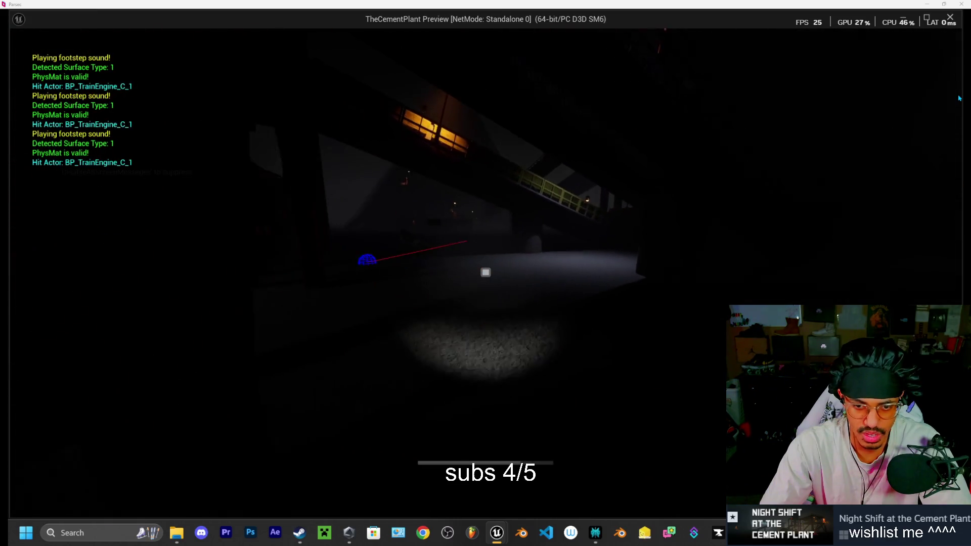
key(w)
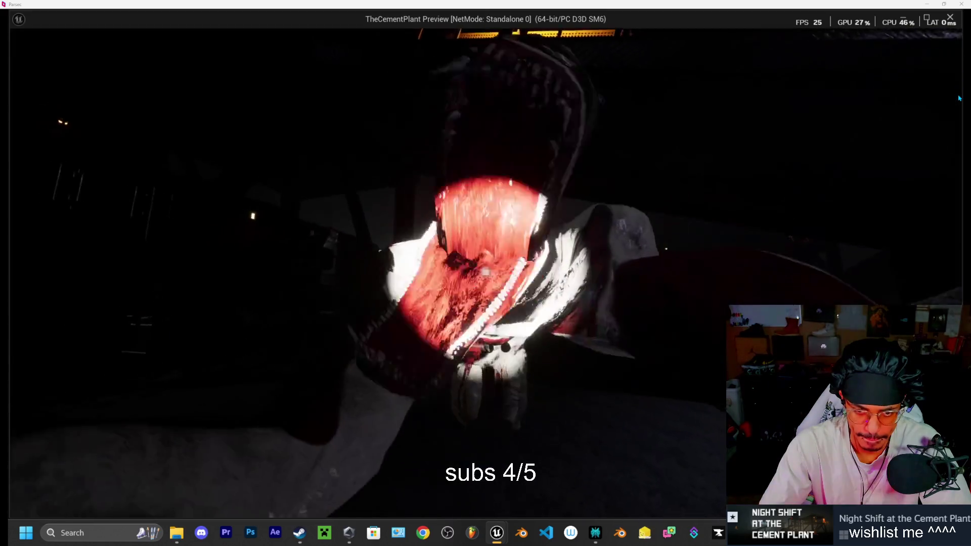
key(w)
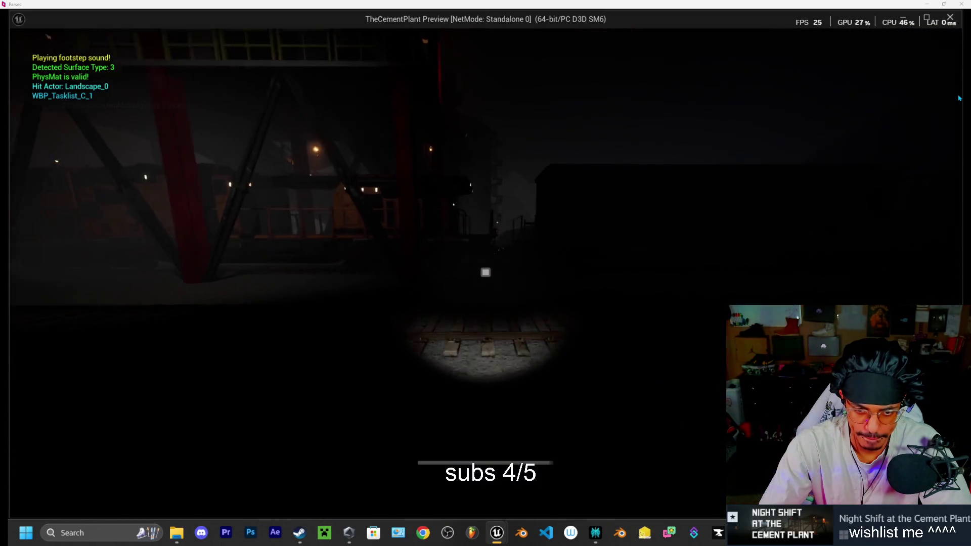
key(w)
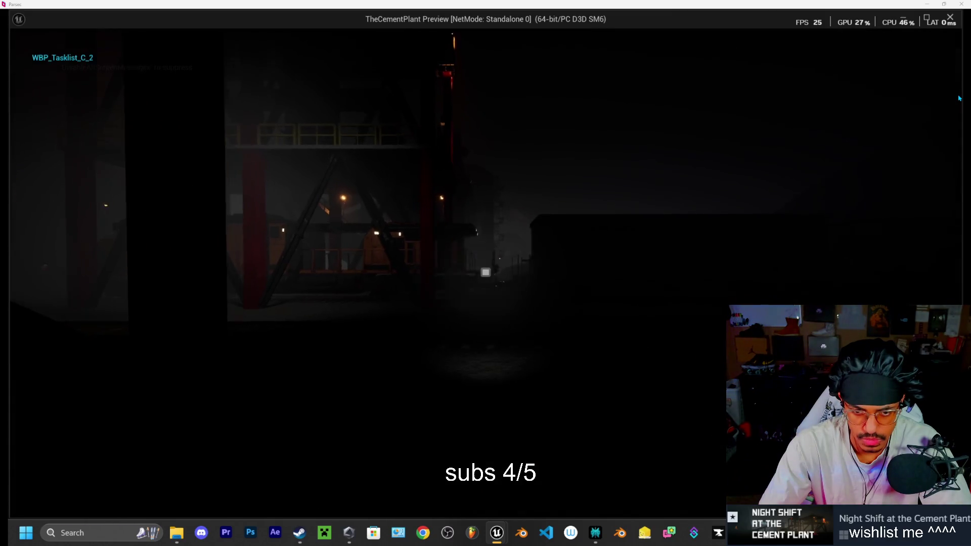
key(w)
key(w)
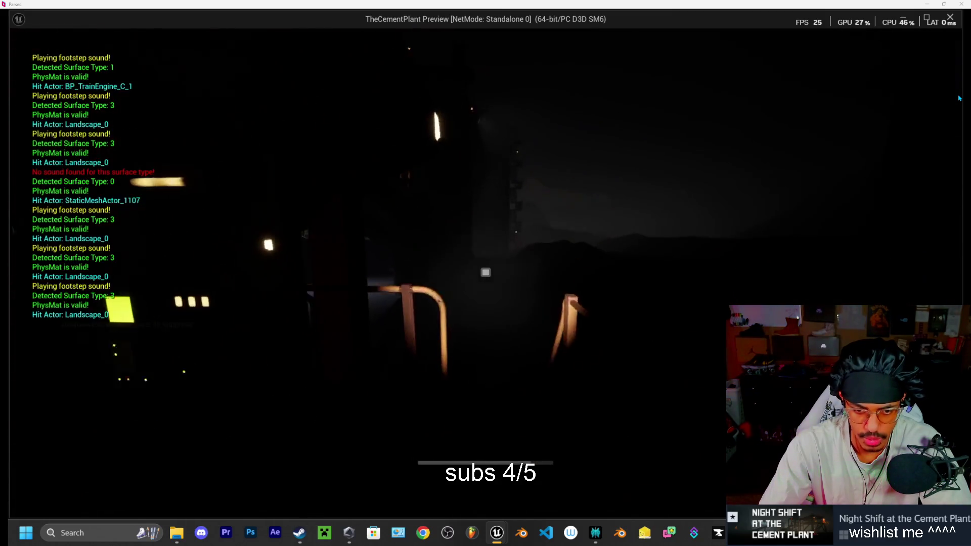
key(w)
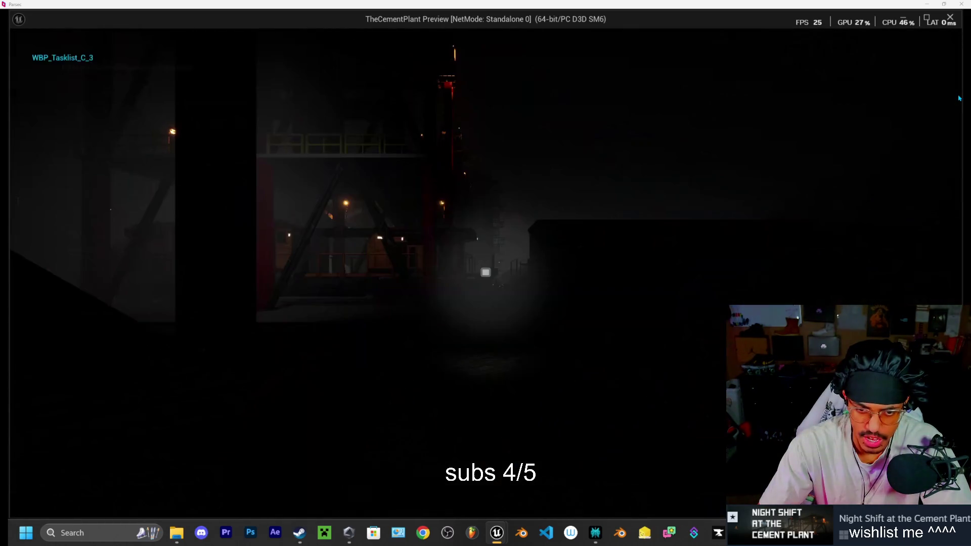
key(Escape)
key(alt+Tab)
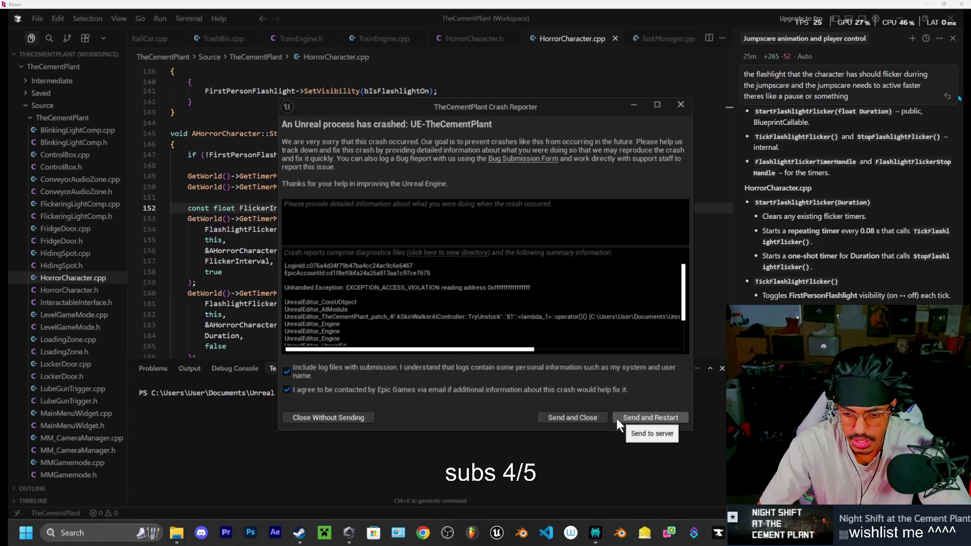
- Dismiss the Crash Reporter and relaunch TheCementPlant.uproject from its File Explorer folder
click(617, 419)
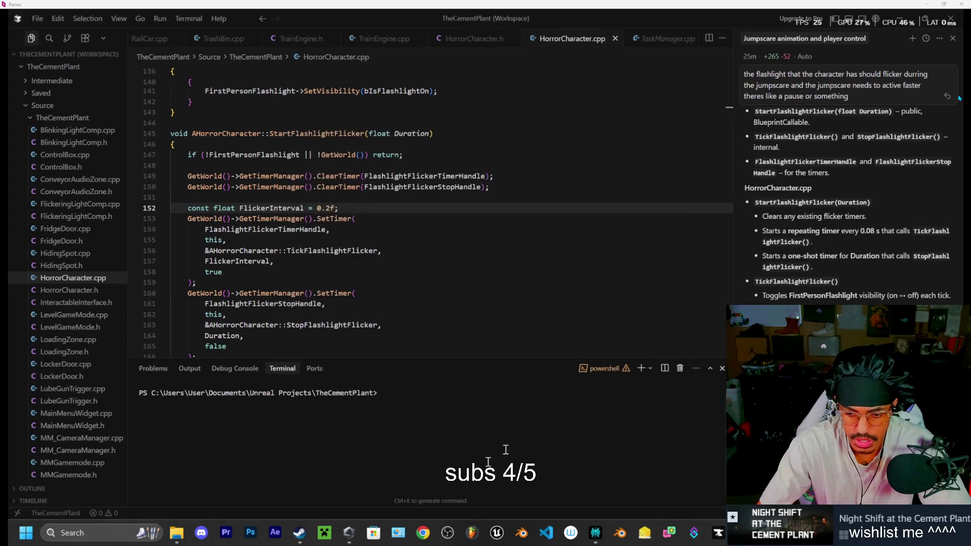
click(177, 532)
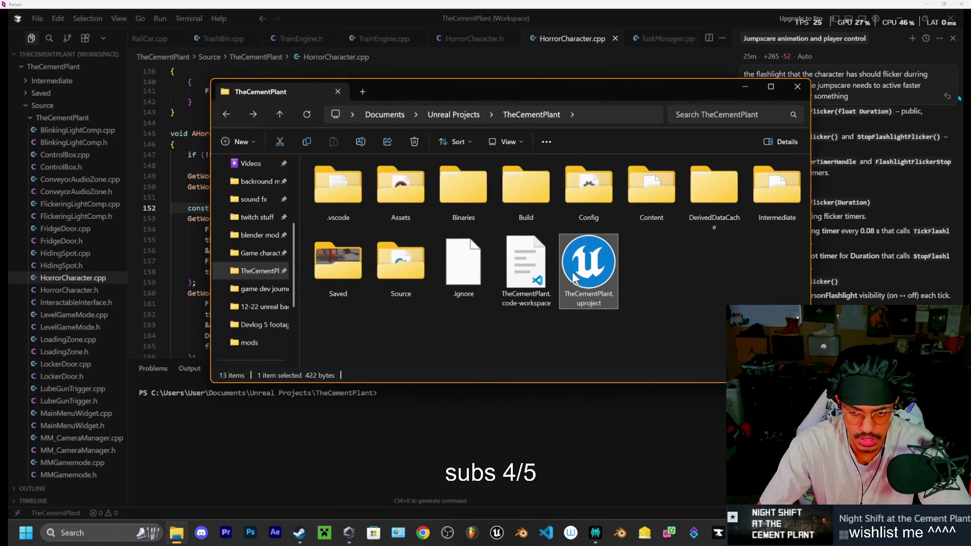
double_click(589, 268)
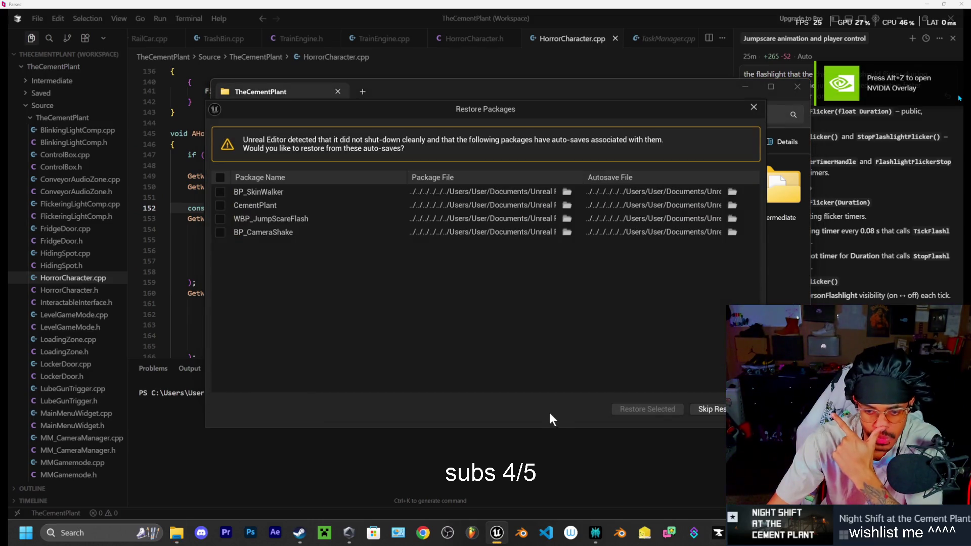
- Check all four auto-saved packages, restore them, and accept the revision control warning
click(220, 232)
click(220, 219)
click(220, 205)
click(220, 192)
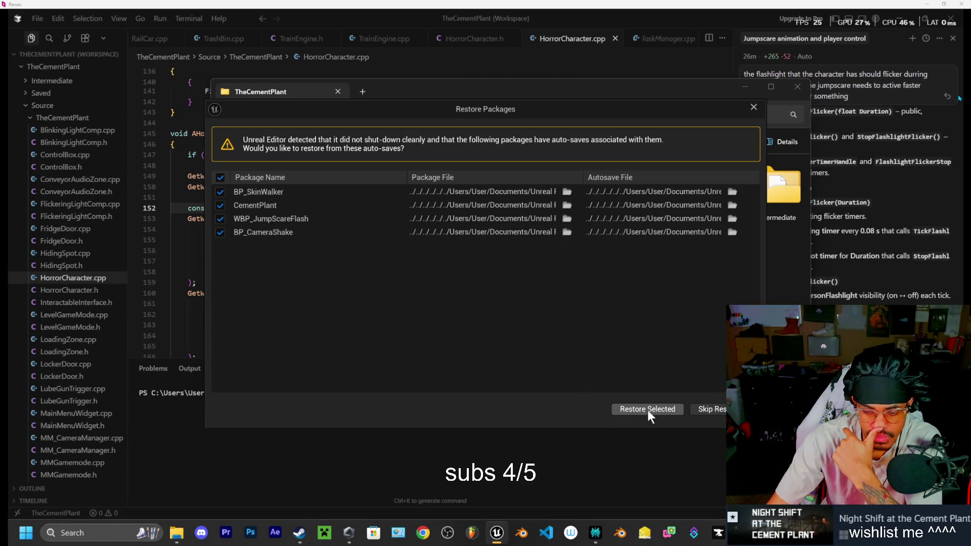
click(648, 410)
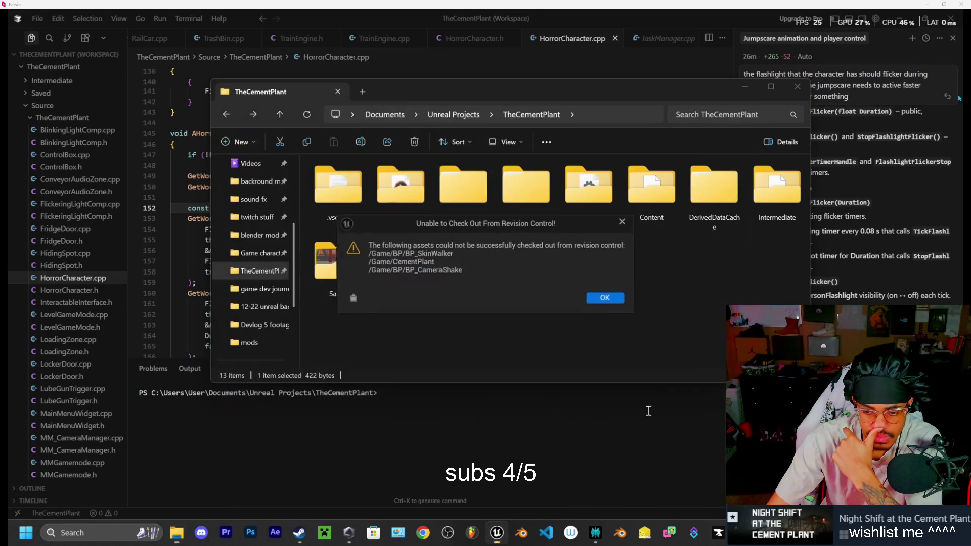
click(619, 301)
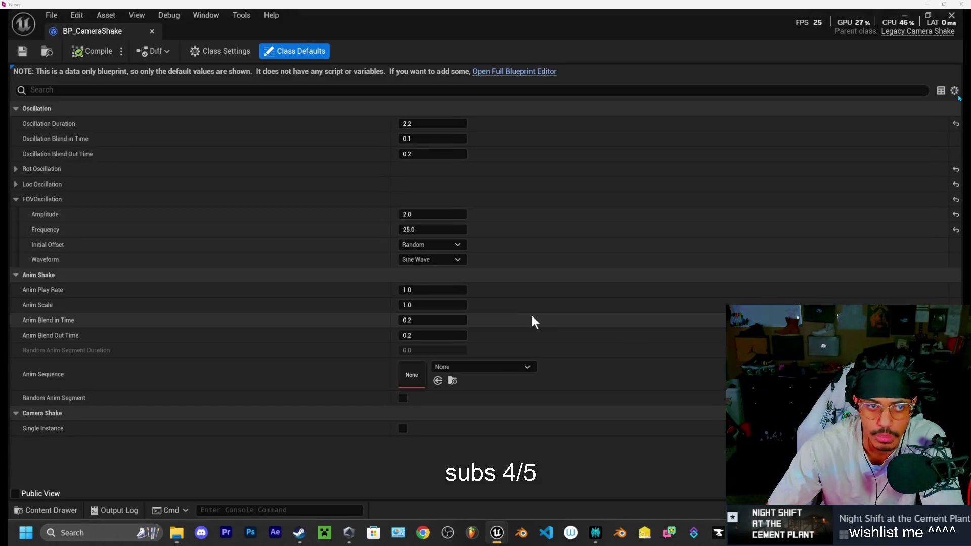
- Dock the BP_CameraShake tab in the main tab bar, collapse FOVOscillation, and return to MM_CementPlant
mouse_move(80, 38)
mouse_down()
mouse_move(242, 44)
mouse_move(267, 34)
mouse_up()
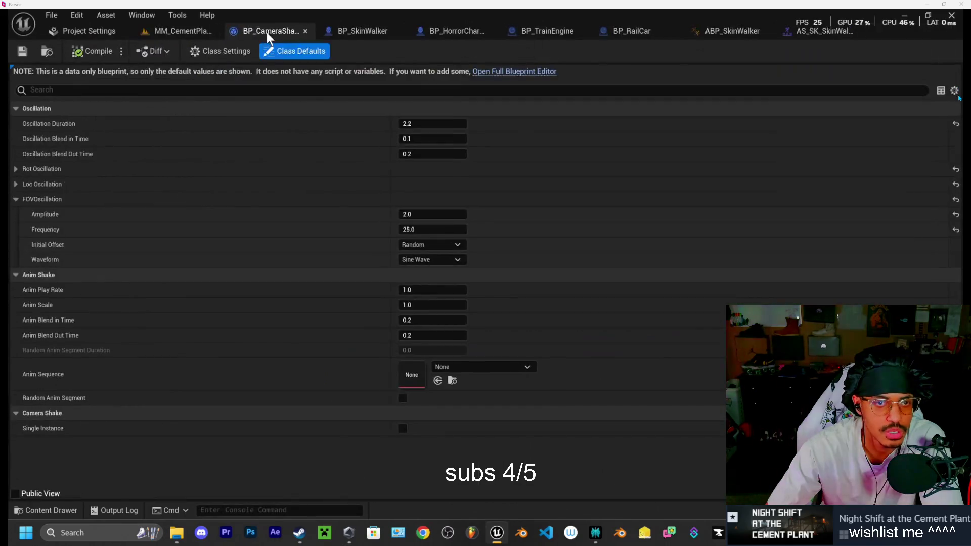
click(200, 36)
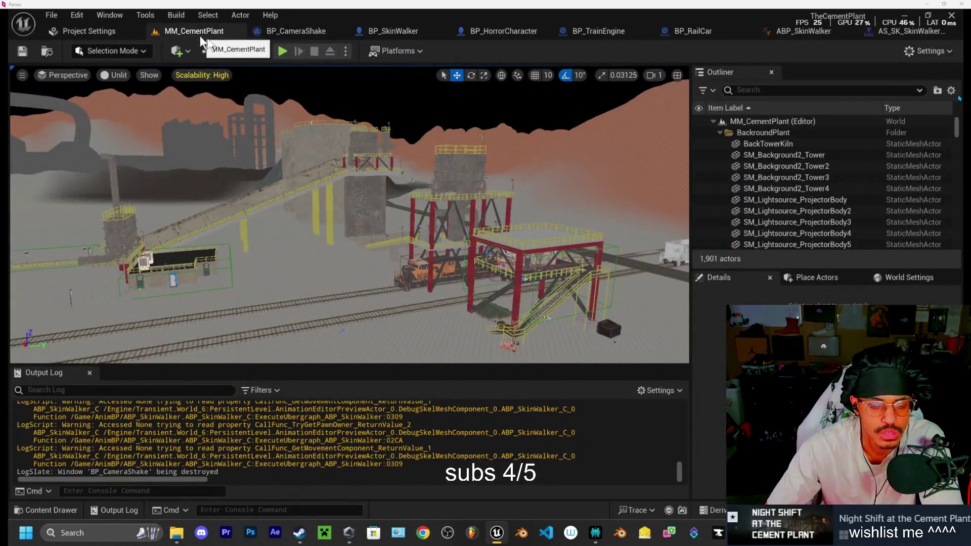
click(299, 33)
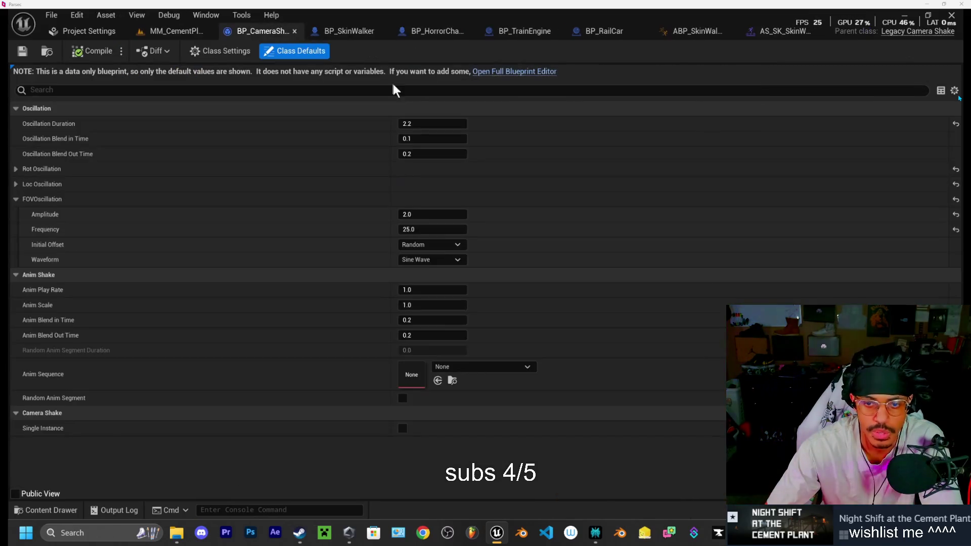
click(18, 199)
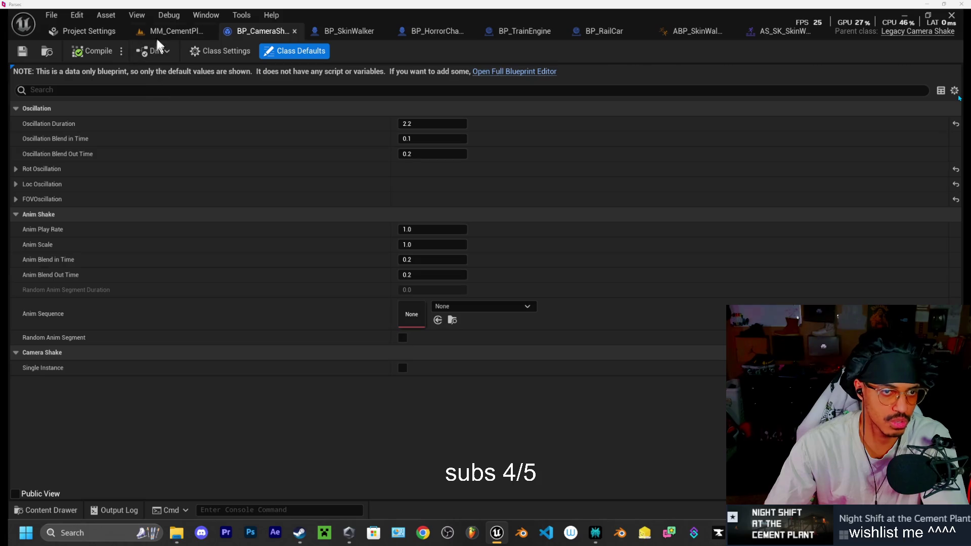
click(179, 31)
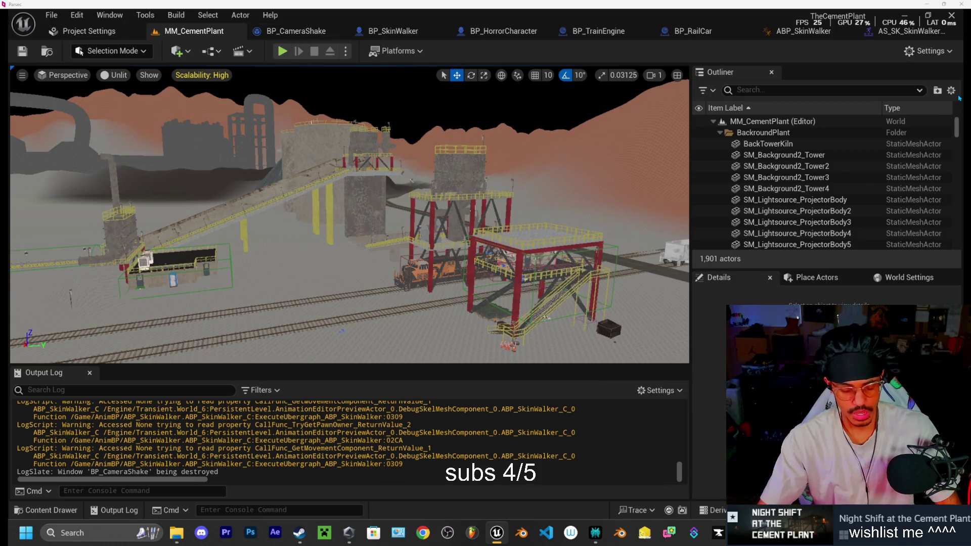
- Fly the level view forward to the train under the red tower
key(w)
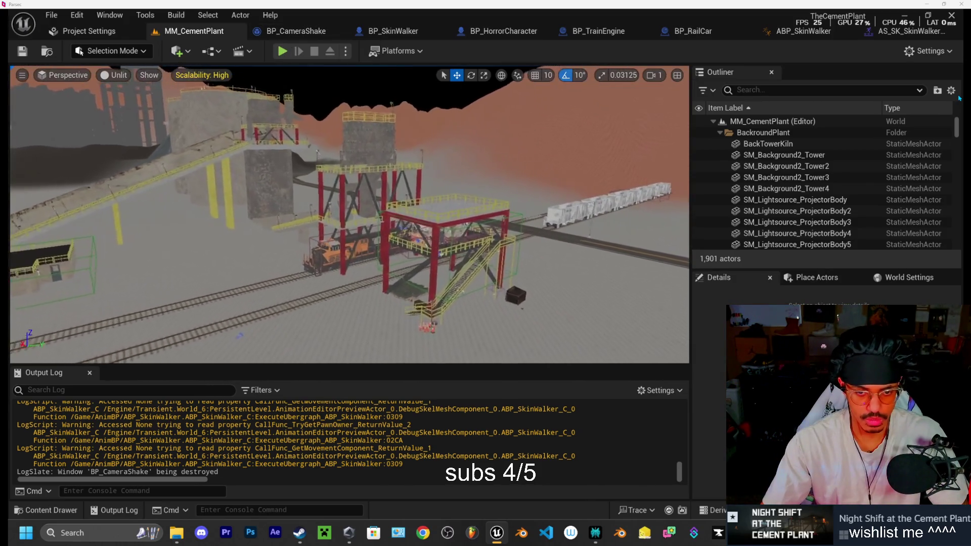
key(w)
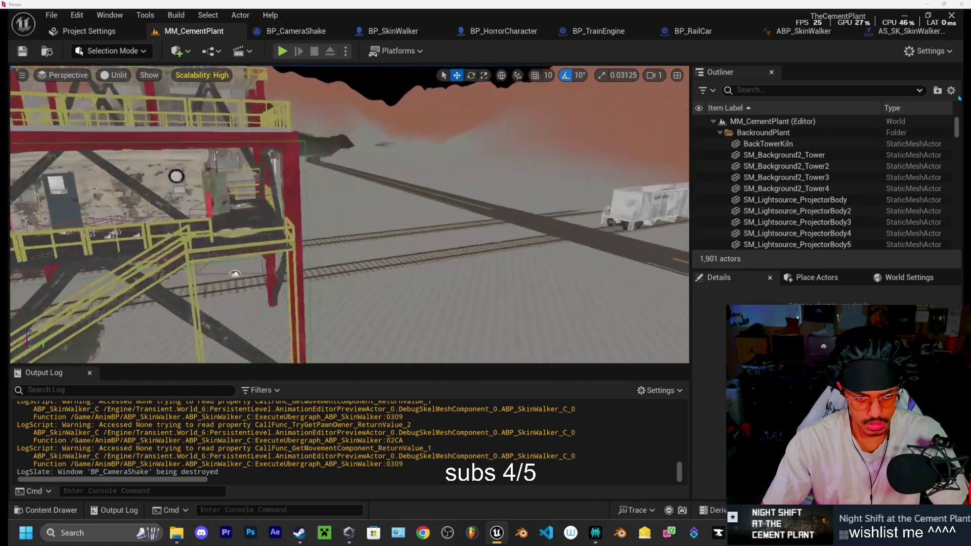
key(w)
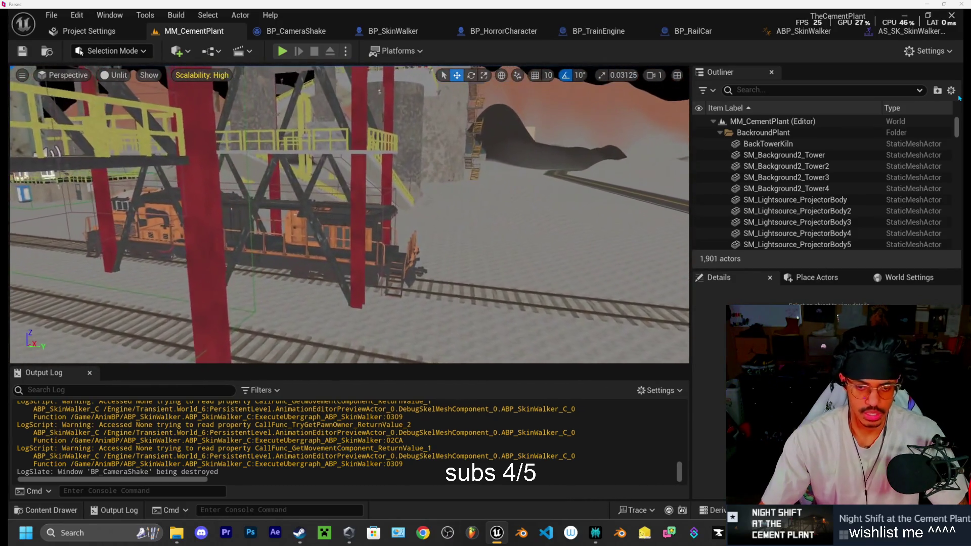
key(w)
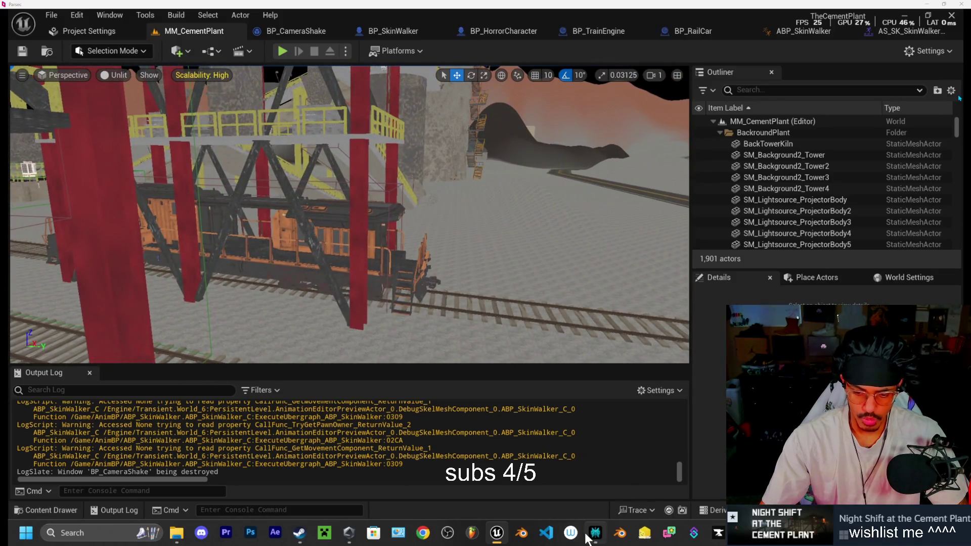
- Ask Perplexity how to make the dark jumpscare visible and read its warm point-light suggestion
click(589, 536)
text(the jumpscare in the dark is pret)
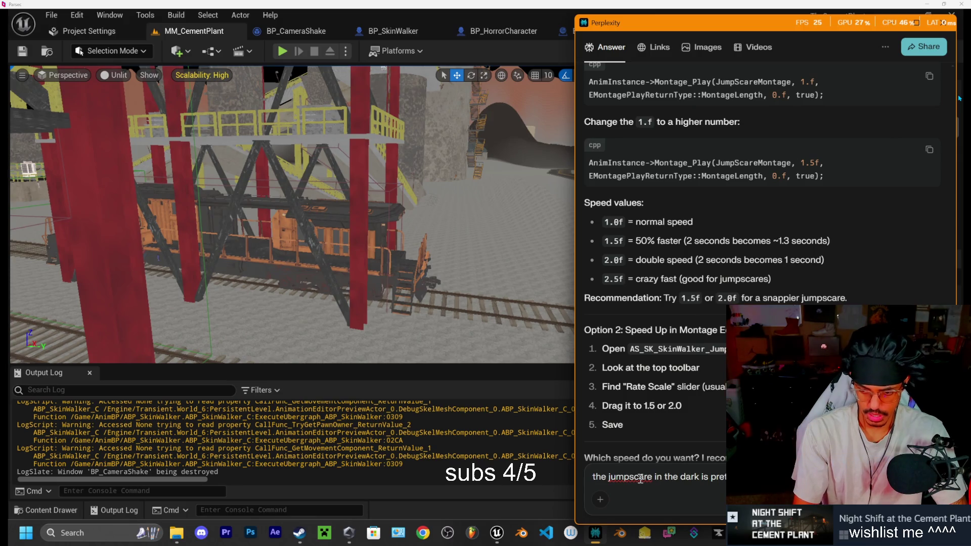
text(flash )
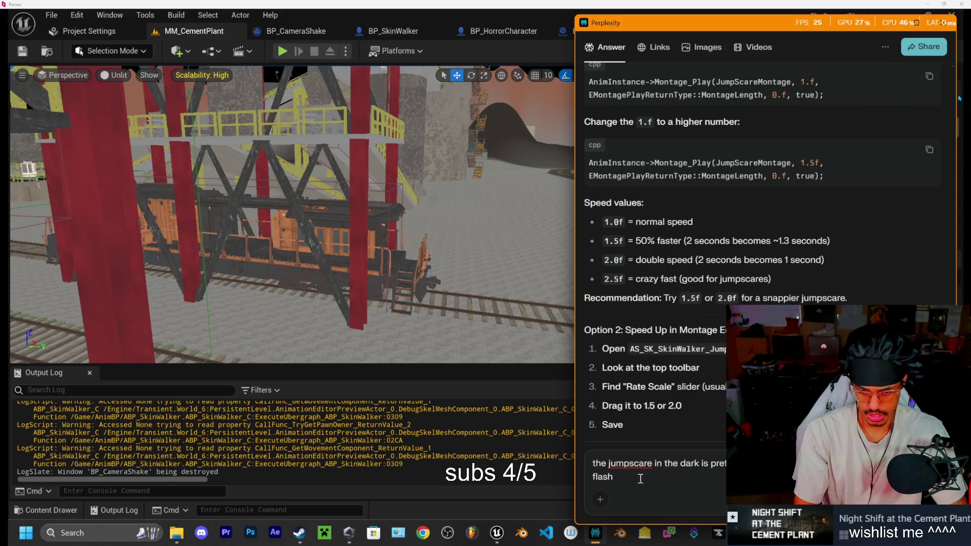
text(and stuf)
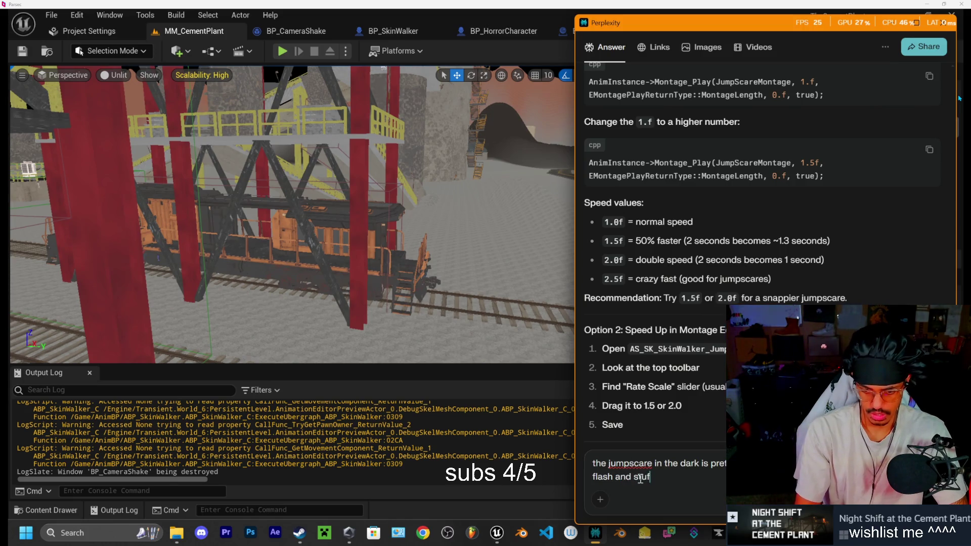
text(f but like )
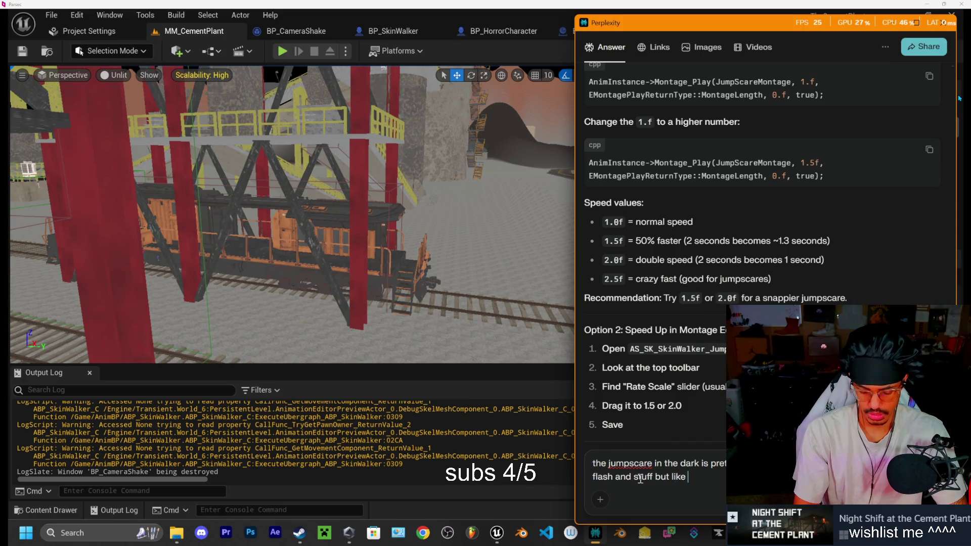
text(if the mo)
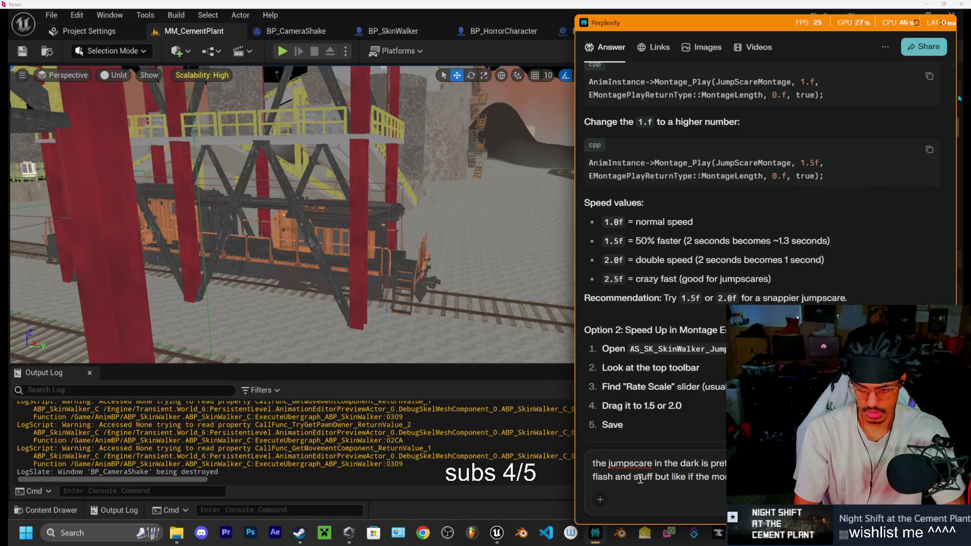
text(ca)
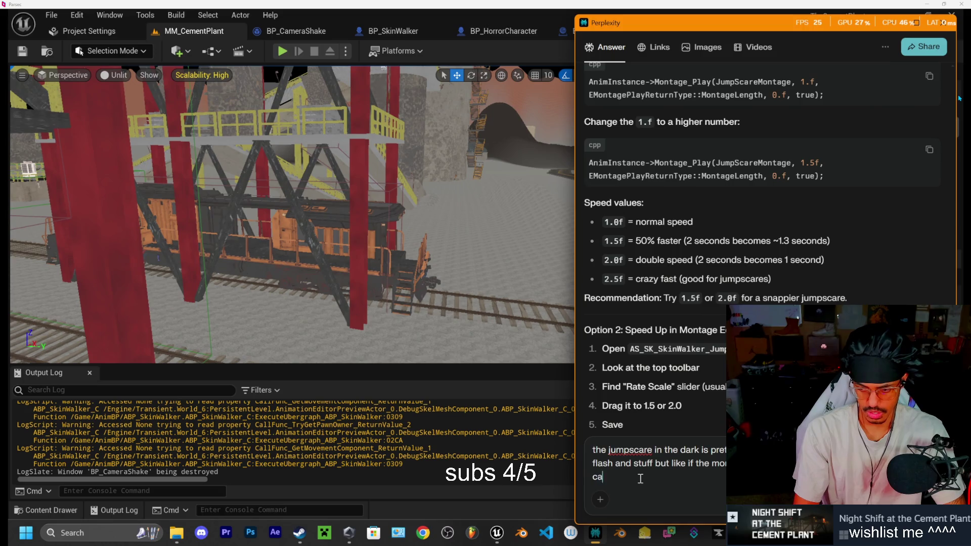
text(n i do ?)
key(Return)
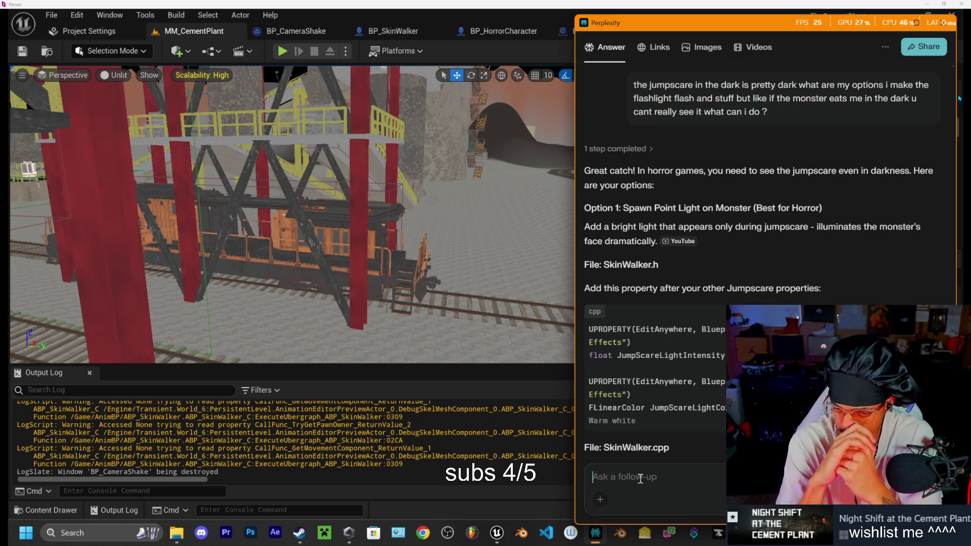
scroll(667, 340, down, 1)
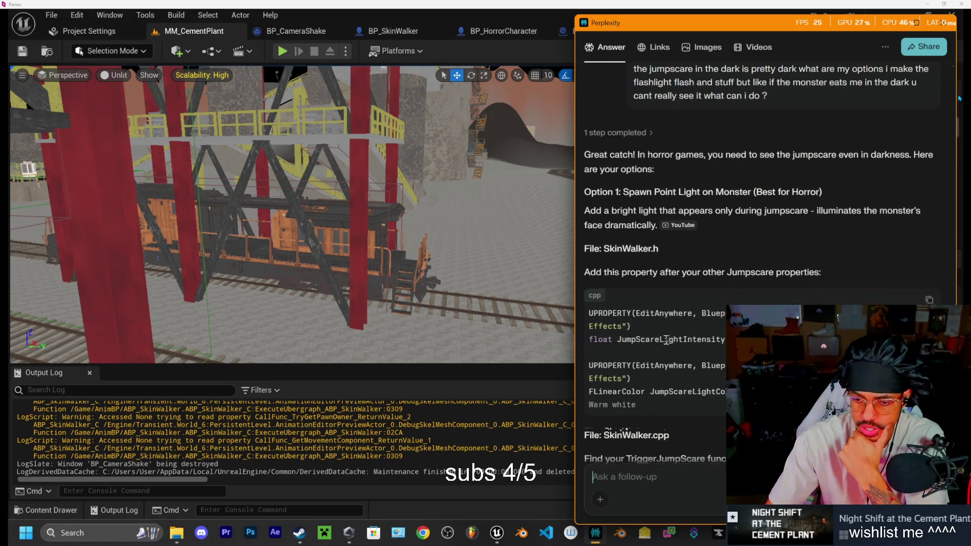
scroll(667, 340, down, 2)
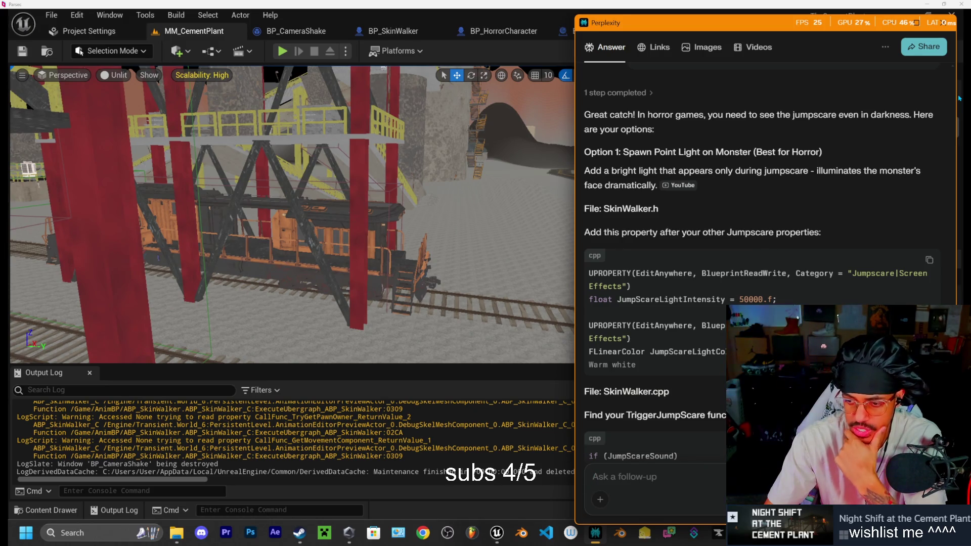
scroll(688, 284, down, 4)
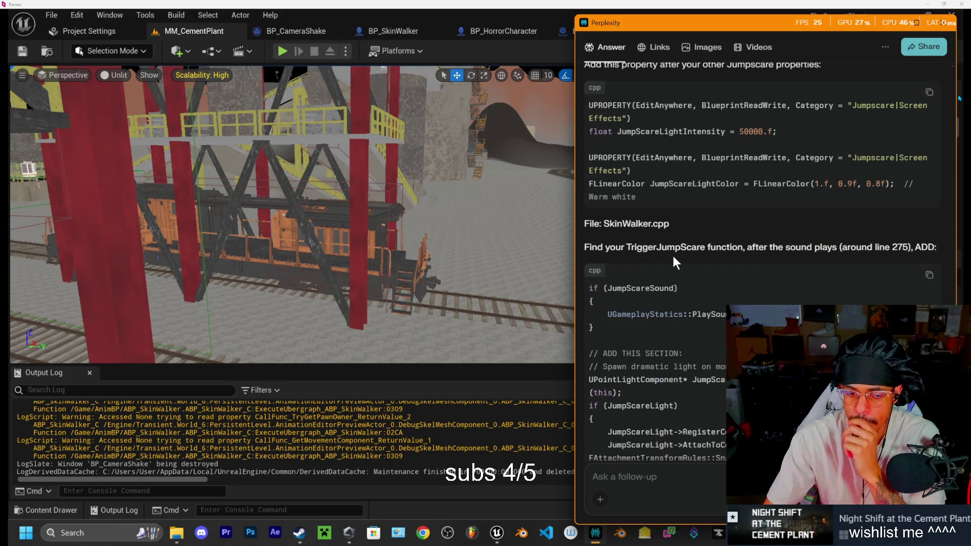
scroll(672, 254, down, 5)
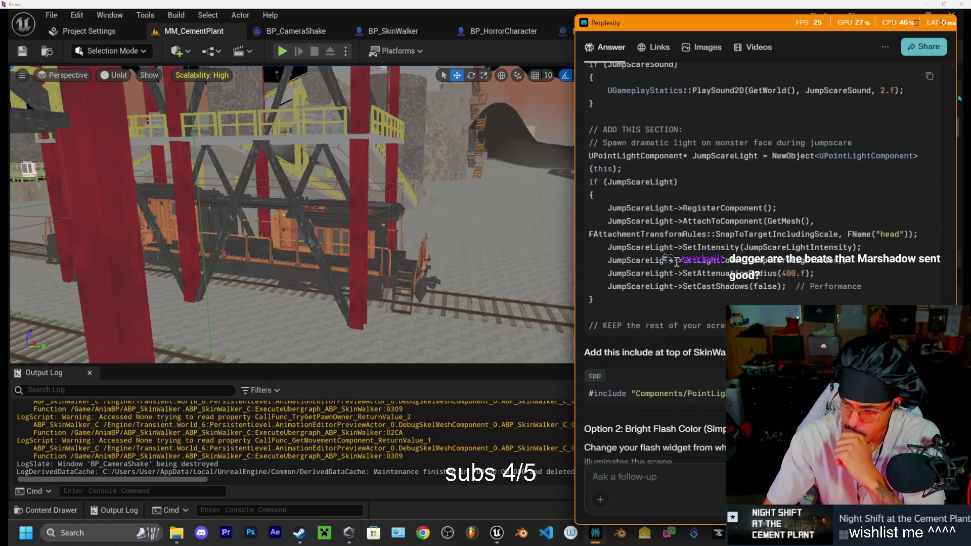
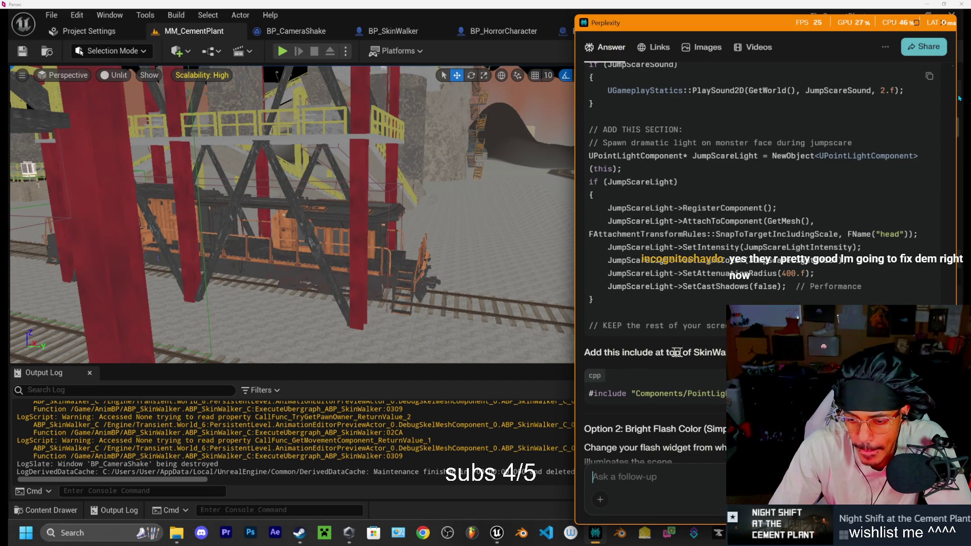
- Compare the Perplexity lighting options, highlighting the Option 3 bloom and Post-Process heading
scroll(678, 355, down, 2)
scroll(681, 351, down, 1)
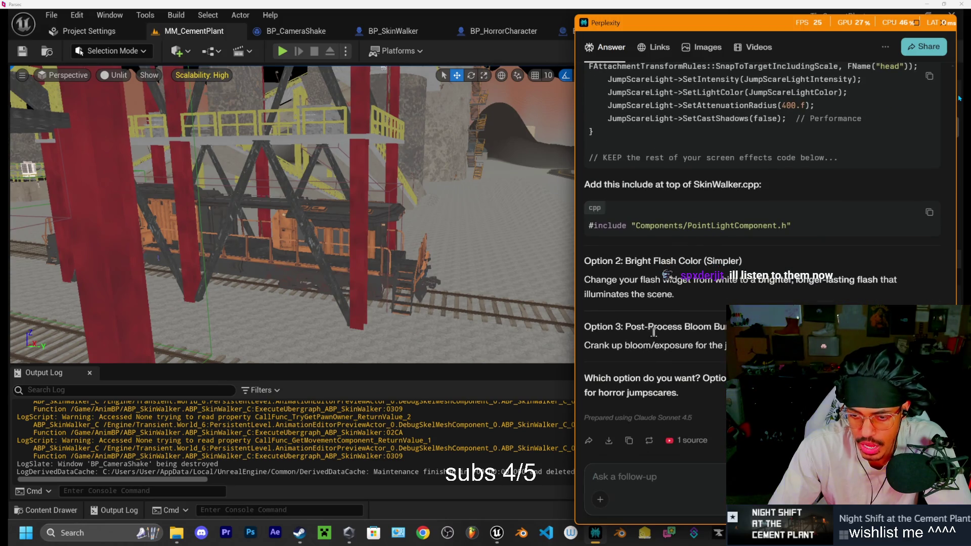
drag(602, 345, 723, 345)
click(723, 346)
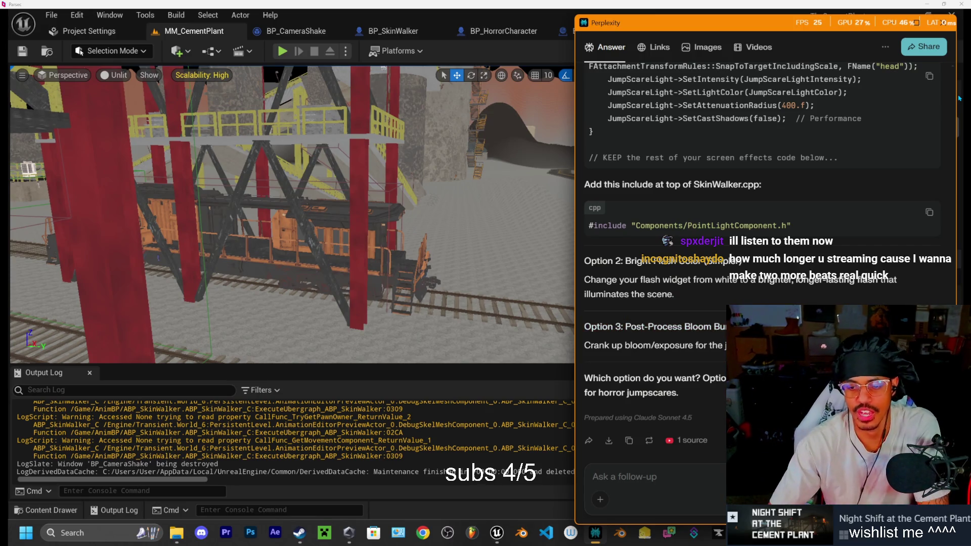
mouse_move(584, 327)
mouse_down()
mouse_move(751, 320)
mouse_move(752, 311)
mouse_up()
click(611, 361)
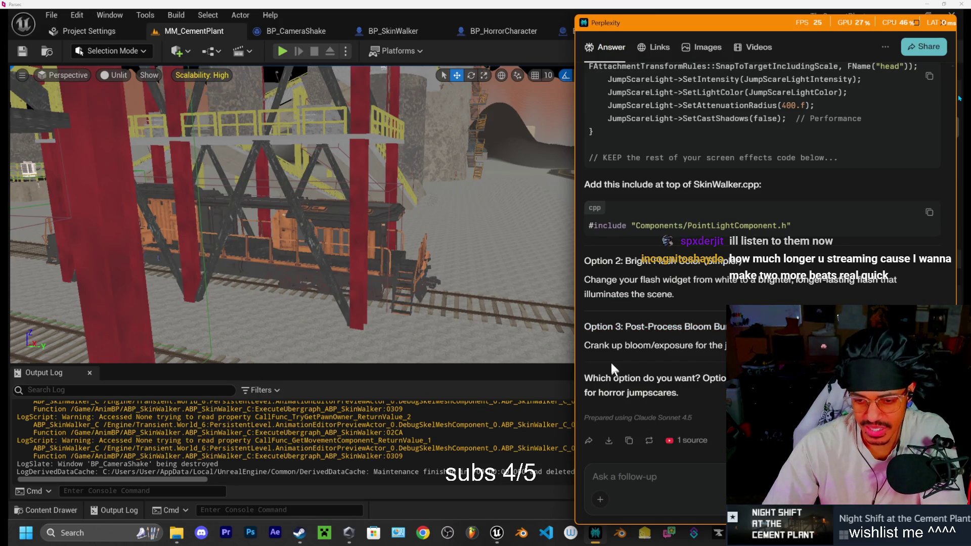
drag(628, 327, 686, 327)
click(686, 326)
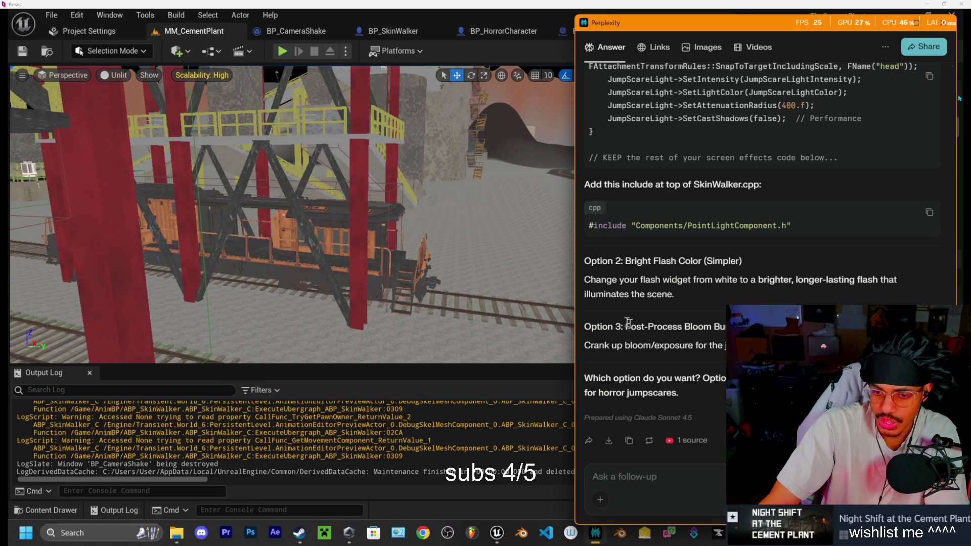
drag(627, 326, 684, 326)
click(684, 326)
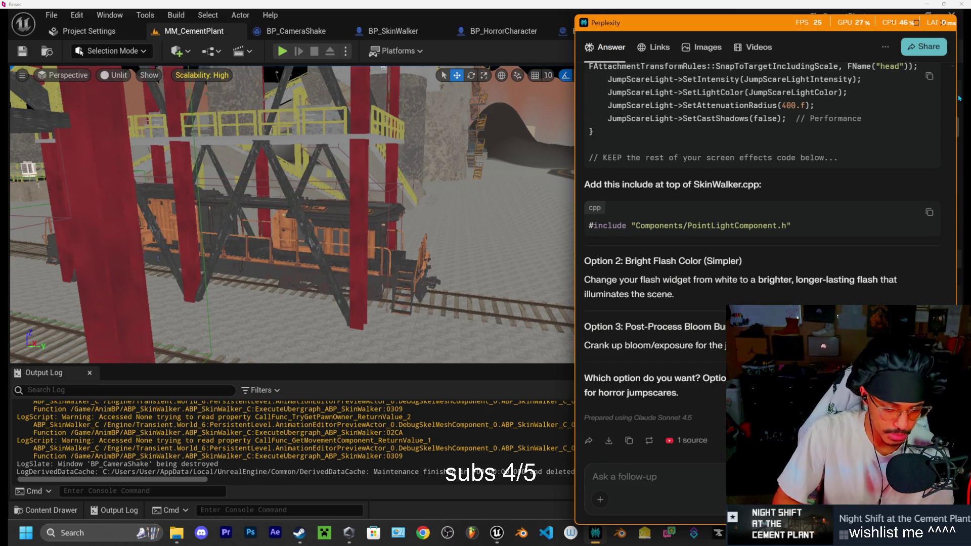
- Scroll back up and select the Option 1 'Spawn Point Light on Monster' description
scroll(710, 304, up, 4)
scroll(716, 313, up, 2)
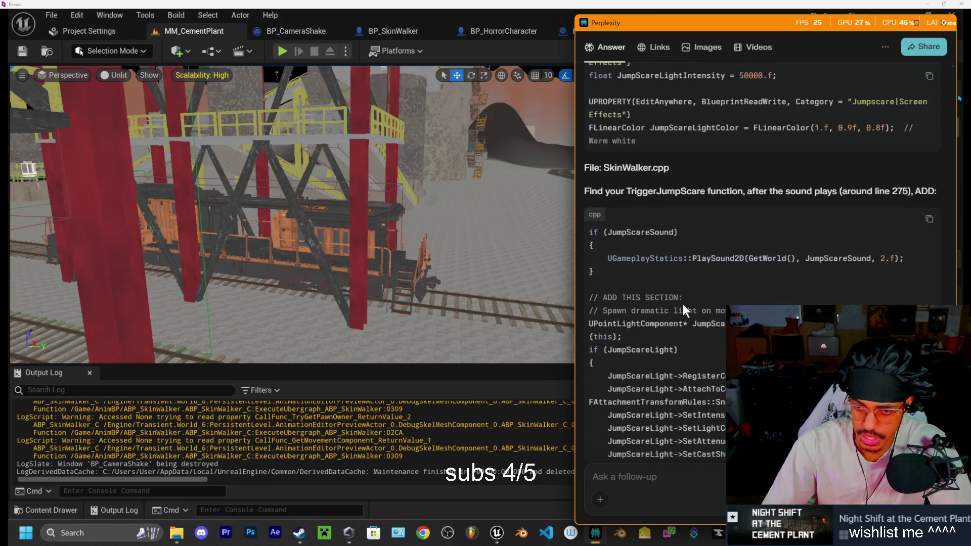
scroll(657, 284, up, 4)
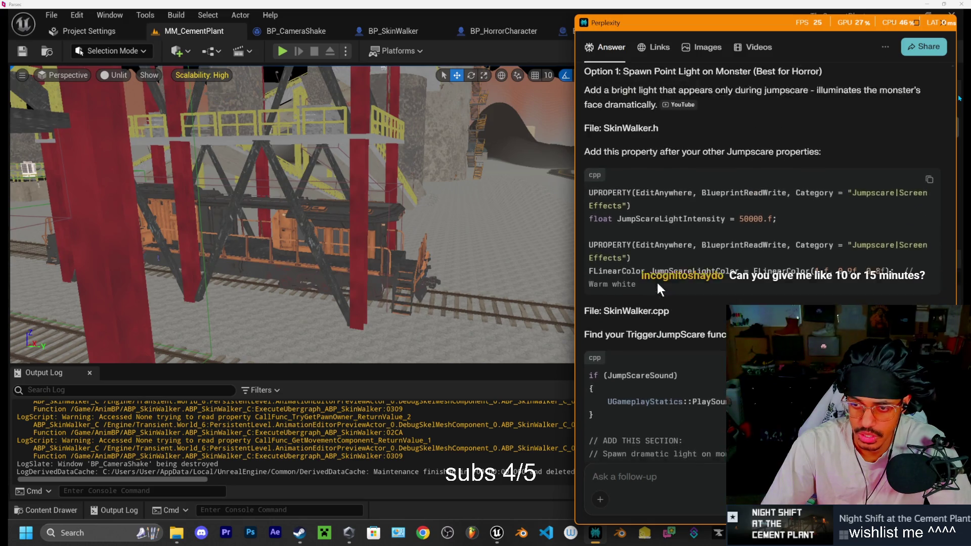
scroll(657, 286, up, 1)
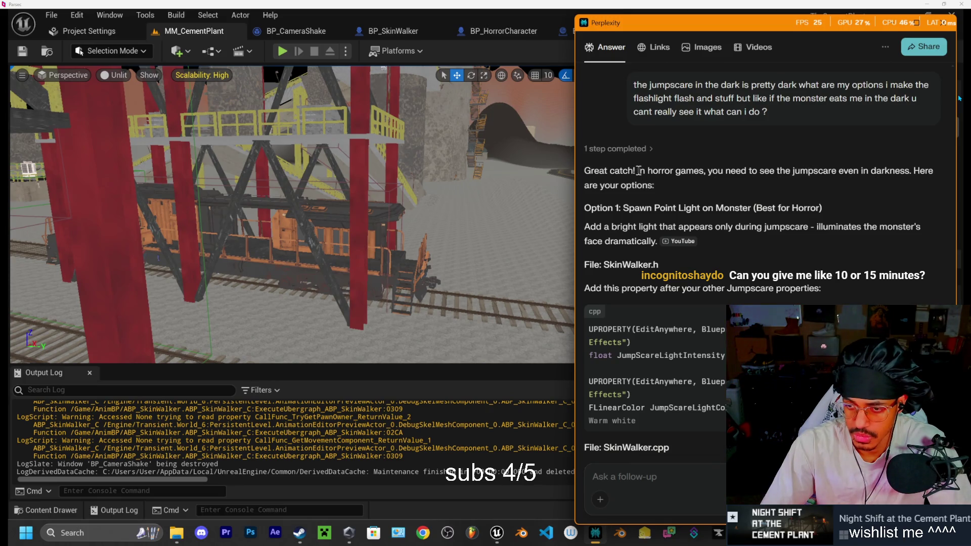
drag(585, 208, 658, 243)
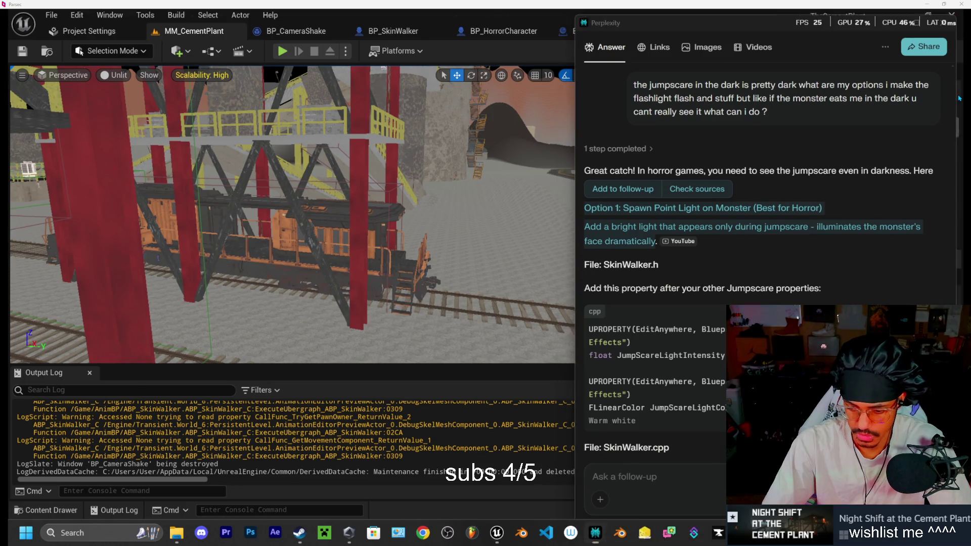
- Send the Option 1 point-light-on-monster request to Cursor's AI chat
key(alt+Tab)
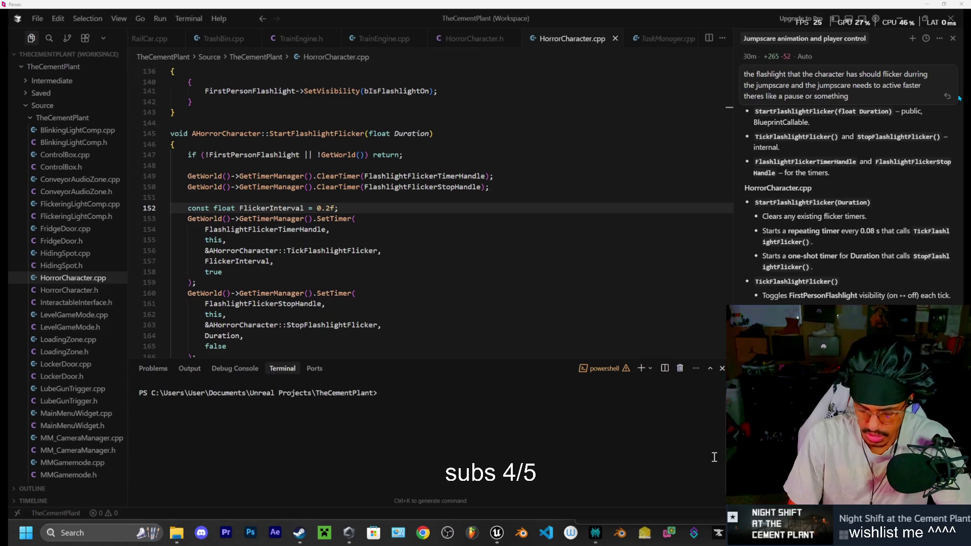
key(Return)
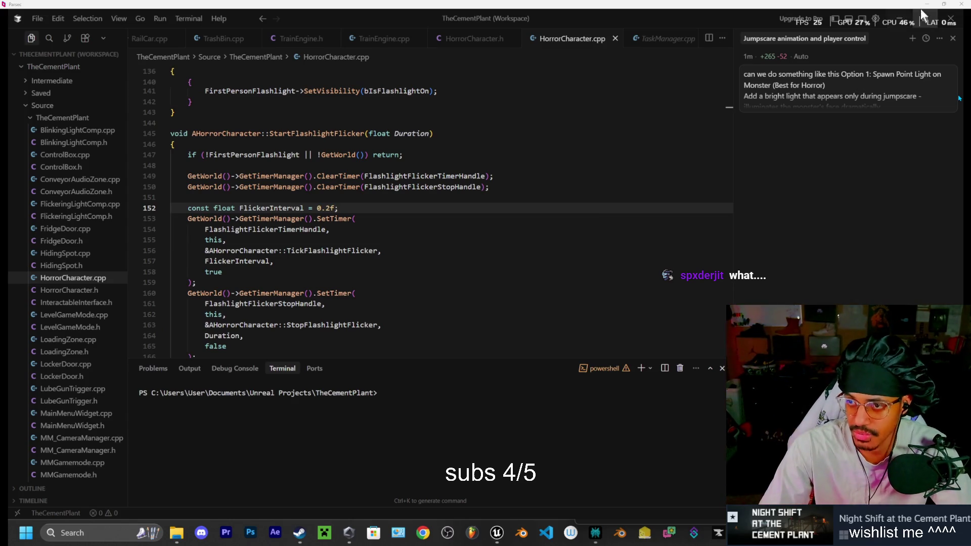
click(897, 14)
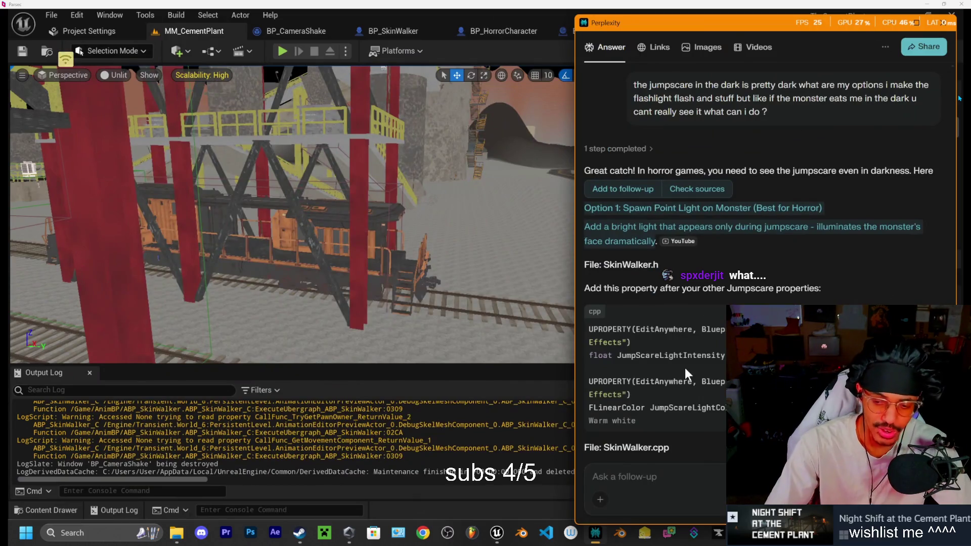
- Review the SkinWalker point-light code in Perplexity, then bring the Unreal level editor forward
scroll(735, 280, down, 2)
scroll(764, 292, up, 5)
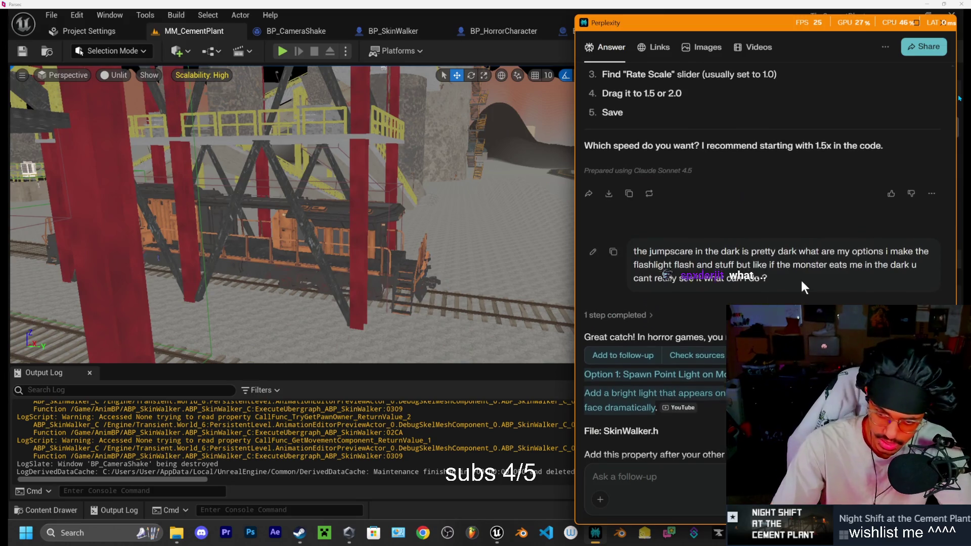
scroll(801, 278, down, 3)
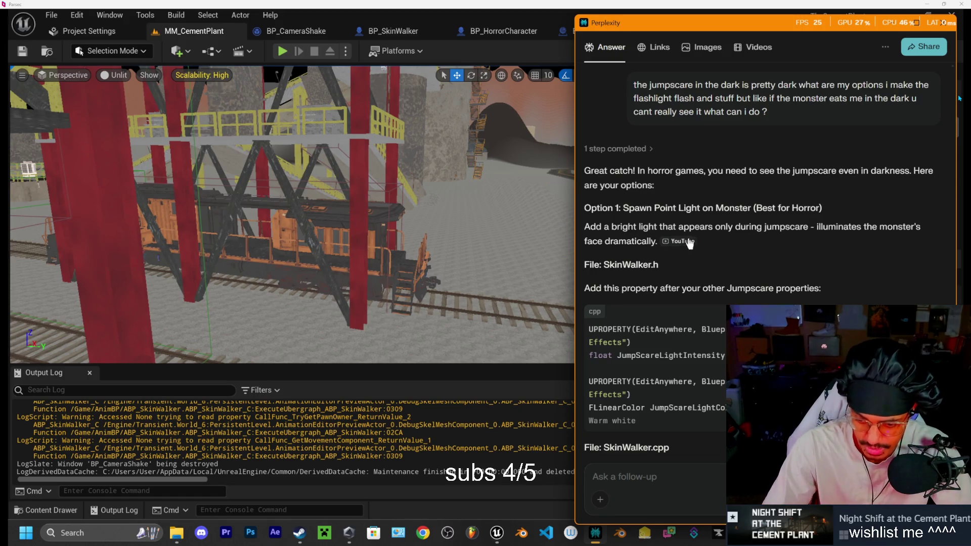
scroll(718, 247, down, 4)
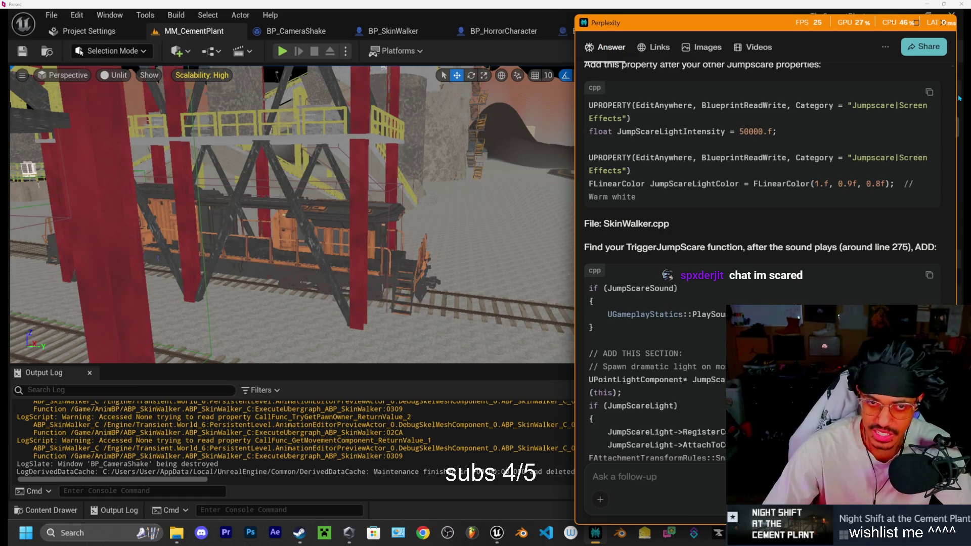
click(340, 17)
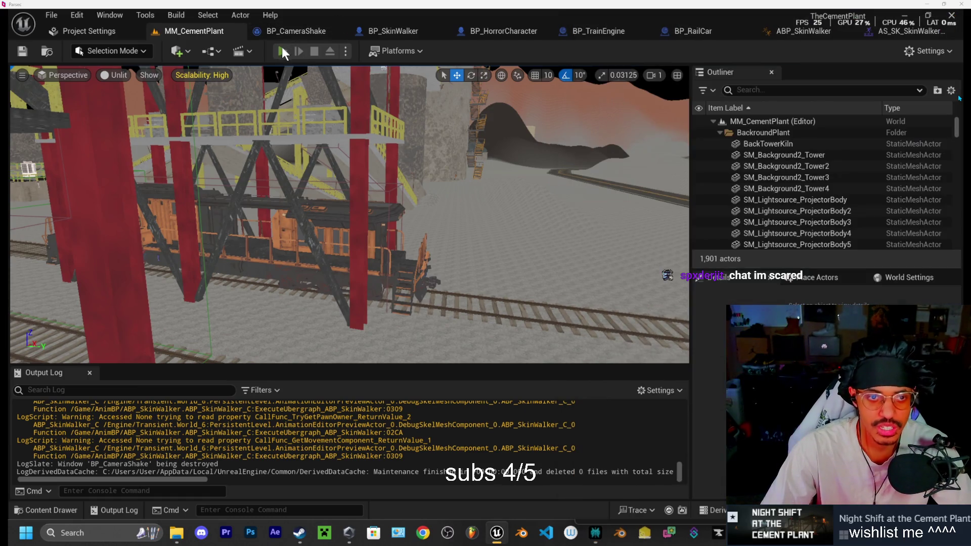
- Playtest MM_CementPlant from New Game, walking forward toward the creature, then stop the session
click(282, 51)
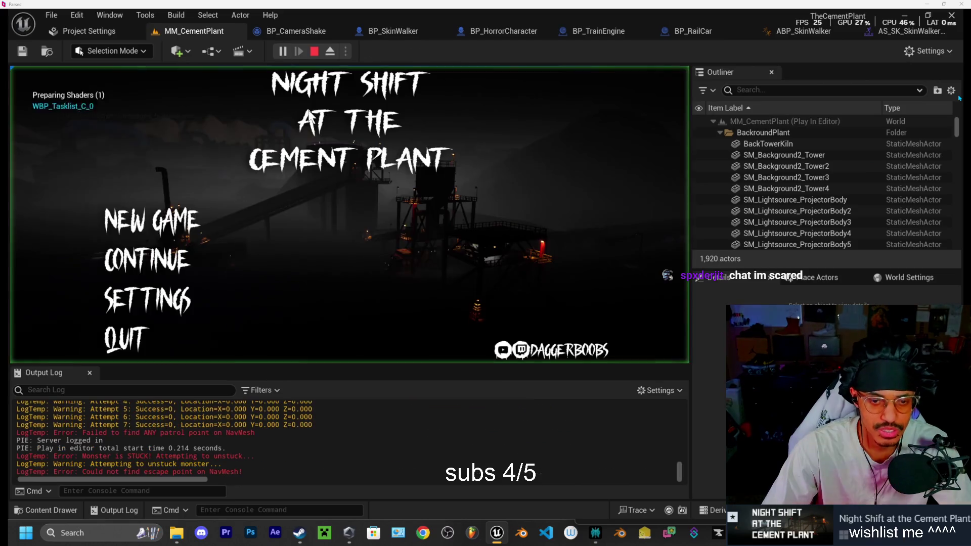
click(170, 227)
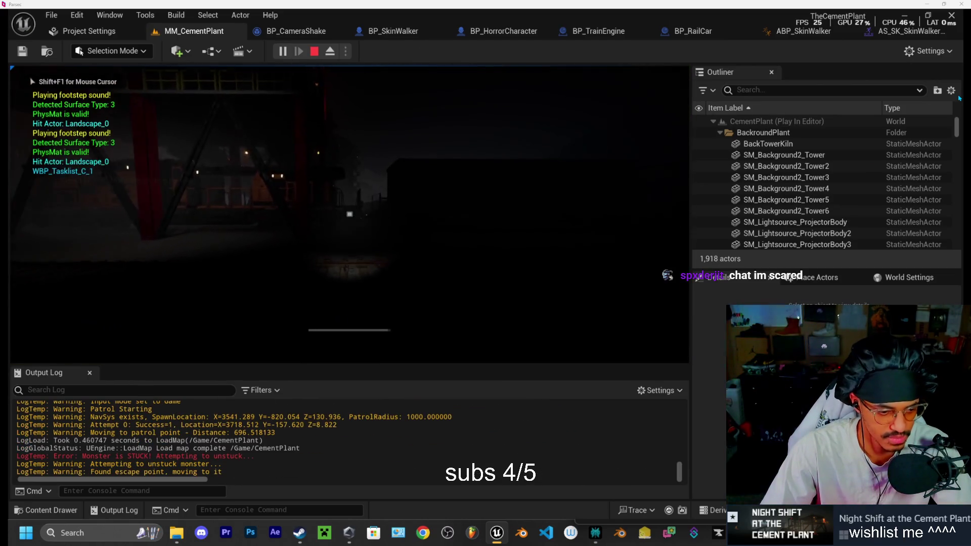
key(w)
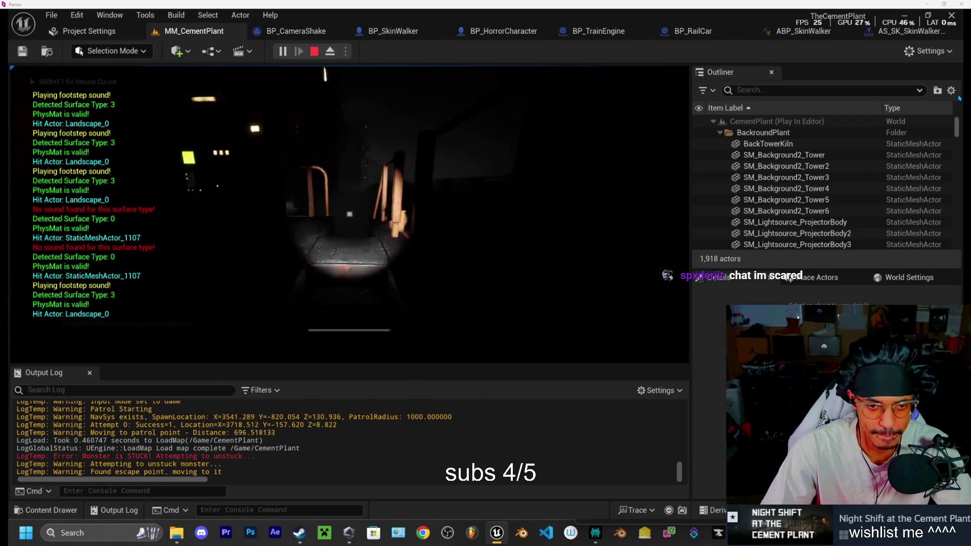
key(w)
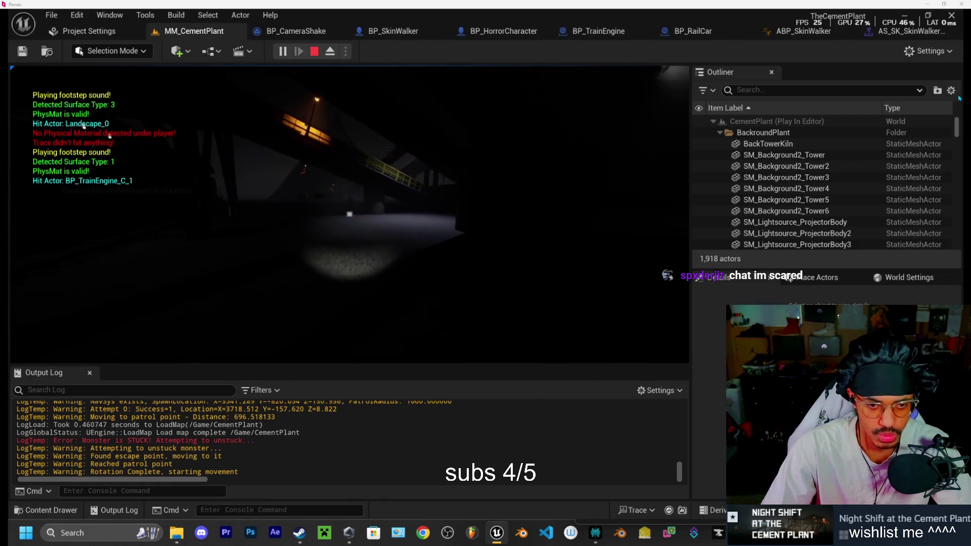
key(w)
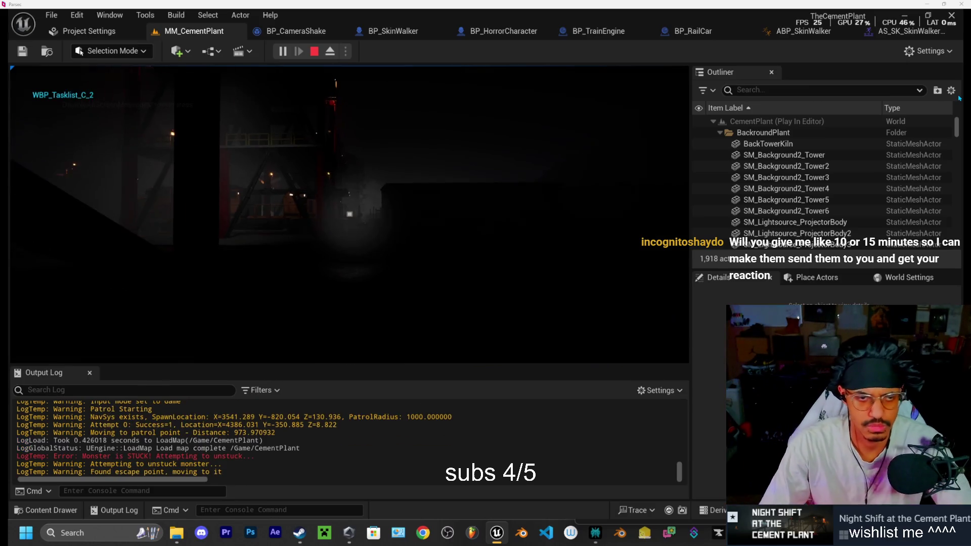
key(Escape)
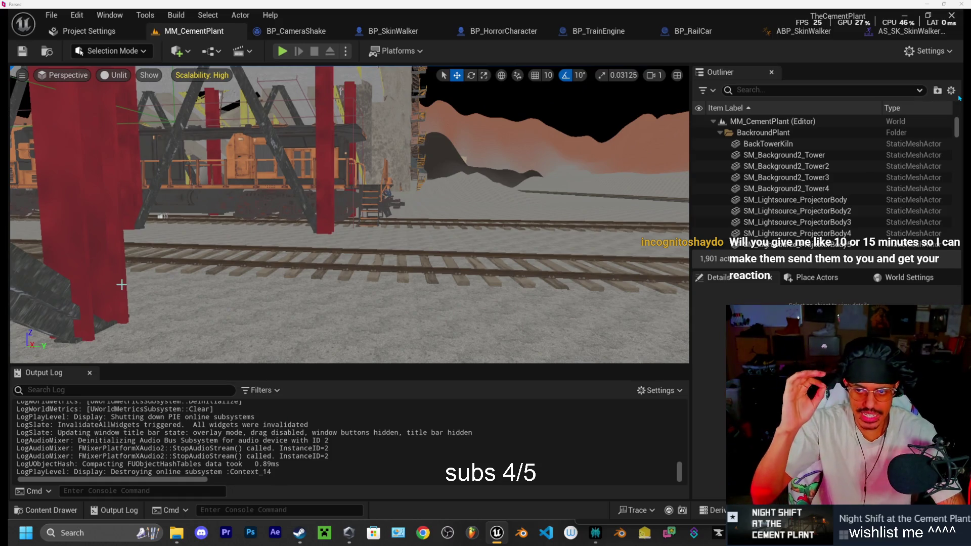
- Open BP_SkinWalker in the full blueprint editor
click(405, 30)
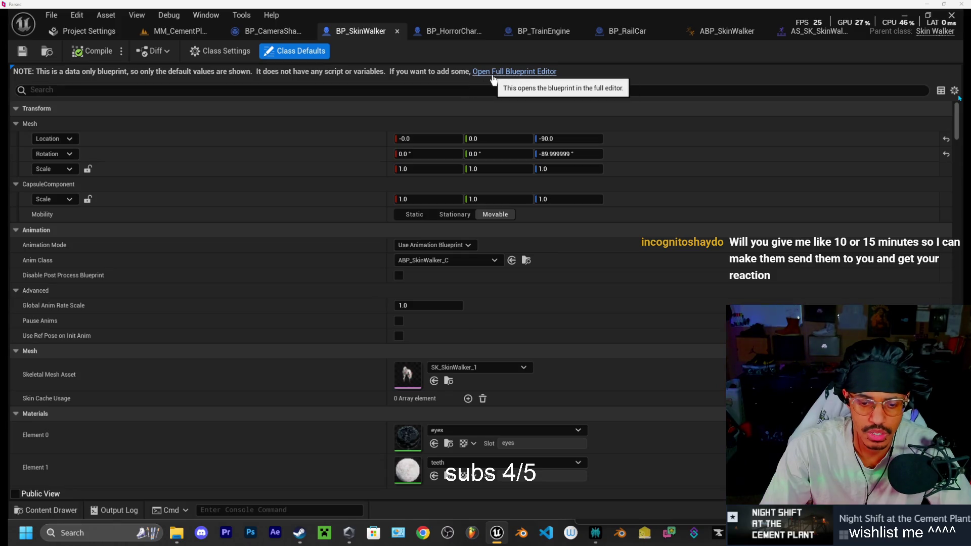
click(492, 73)
scroll(793, 260, down, 6)
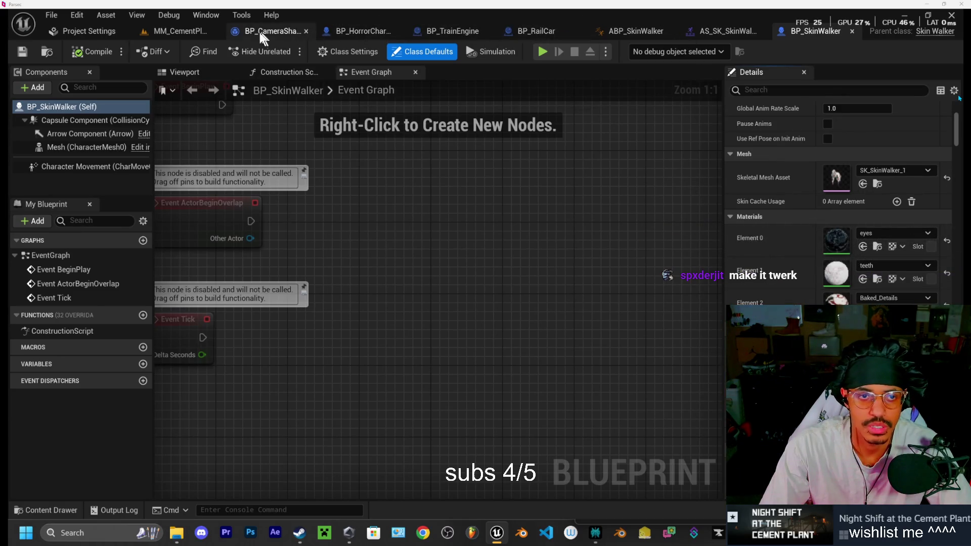
- Check the AS_SK_SkinWalker montage's 2.0 Rate Scale via a 'rate' search, then view ABP_SkinWalker's AnimGraph
click(733, 29)
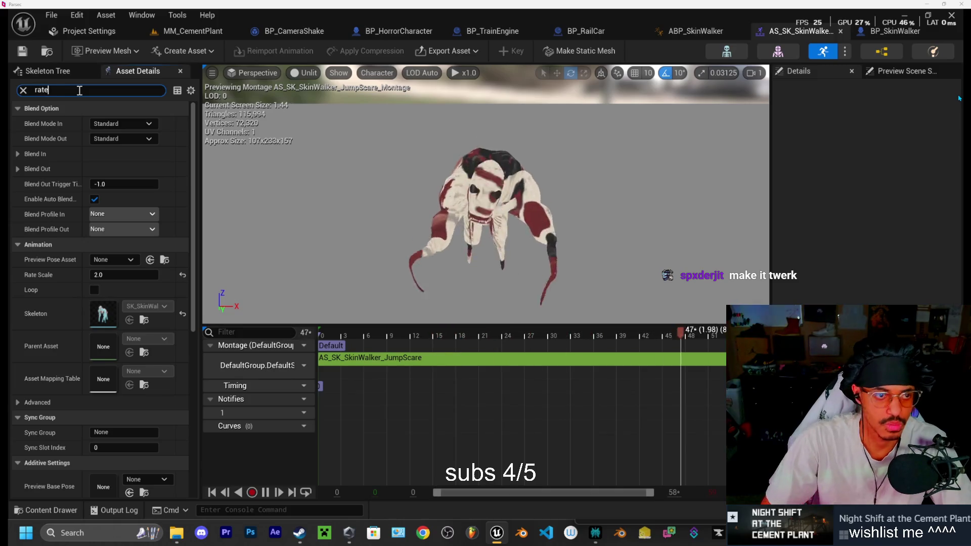
click(73, 90)
text(rate)
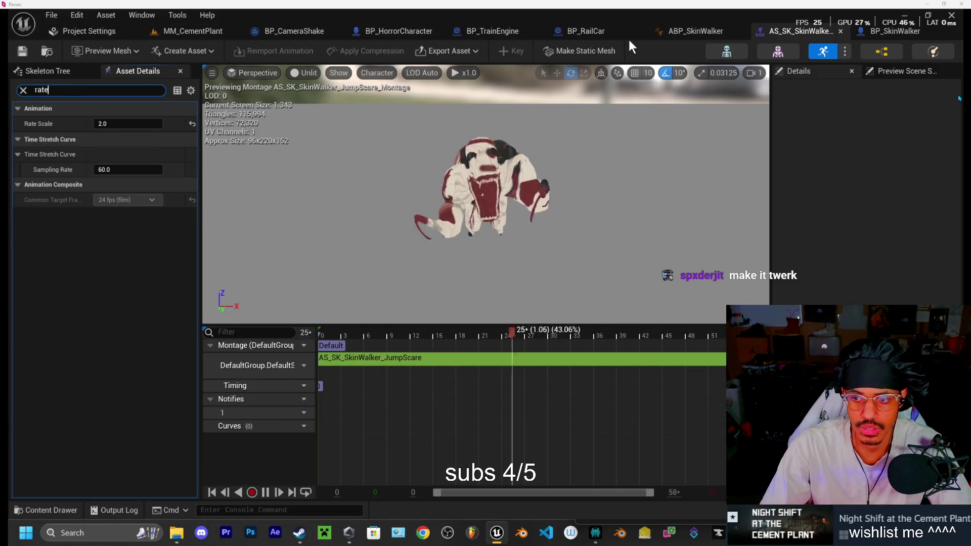
click(694, 31)
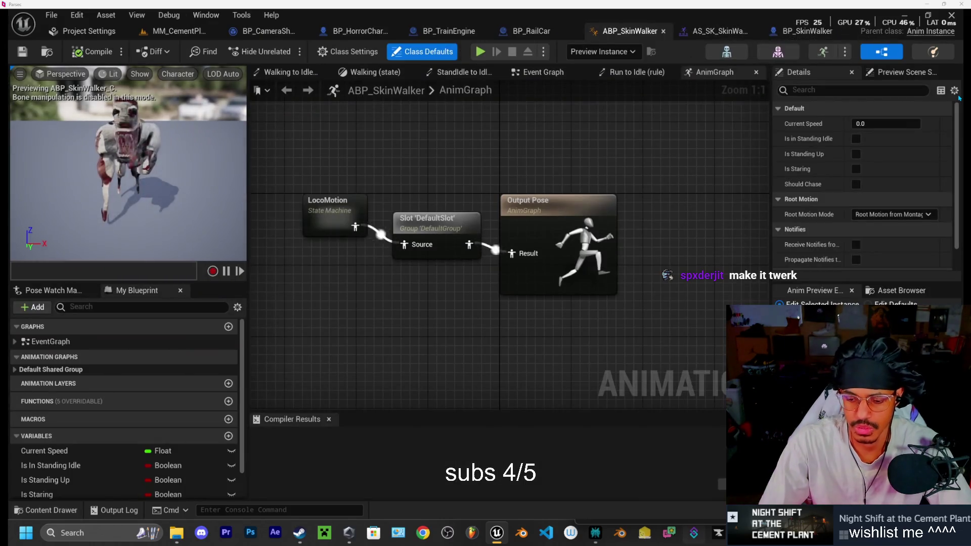
- Hot-reload the C++ changes with Live Coding (Ctrl+Alt+F11) and close its log window
key(alt+Tab)
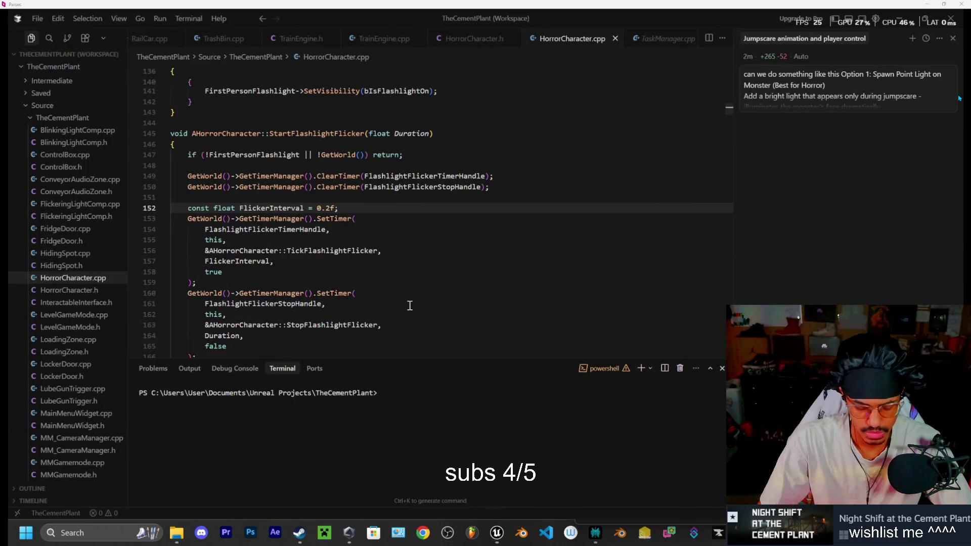
key(ctrl+alt+F11)
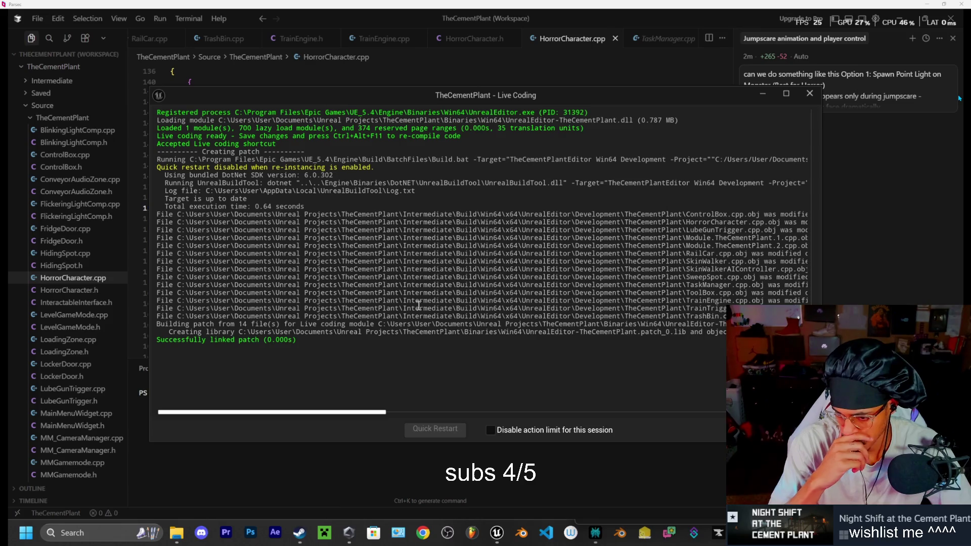
click(815, 96)
key(alt+Tab)
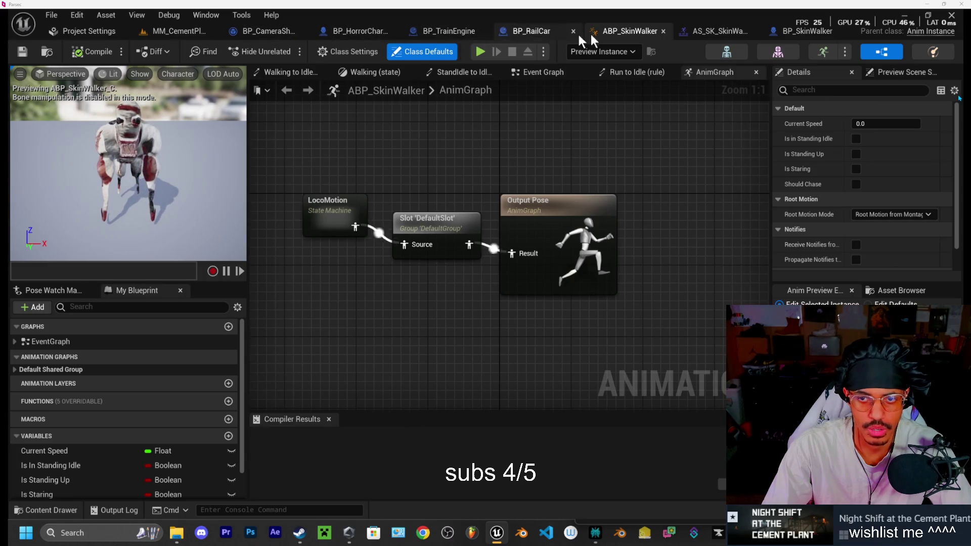
- Browse BP_SkinWalker's class defaults, where Jump Scare Camera Shake is None at scale 1.5
click(806, 30)
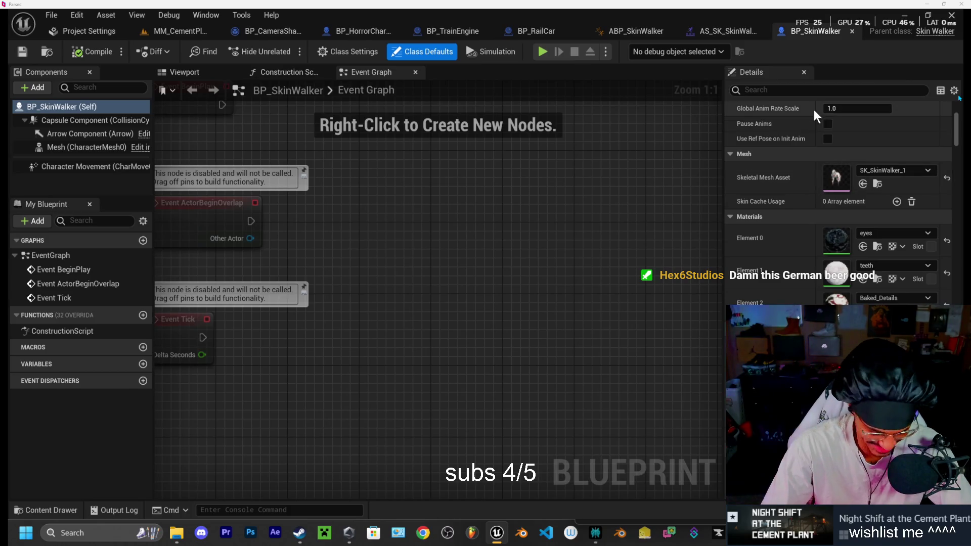
scroll(794, 187, down, 5)
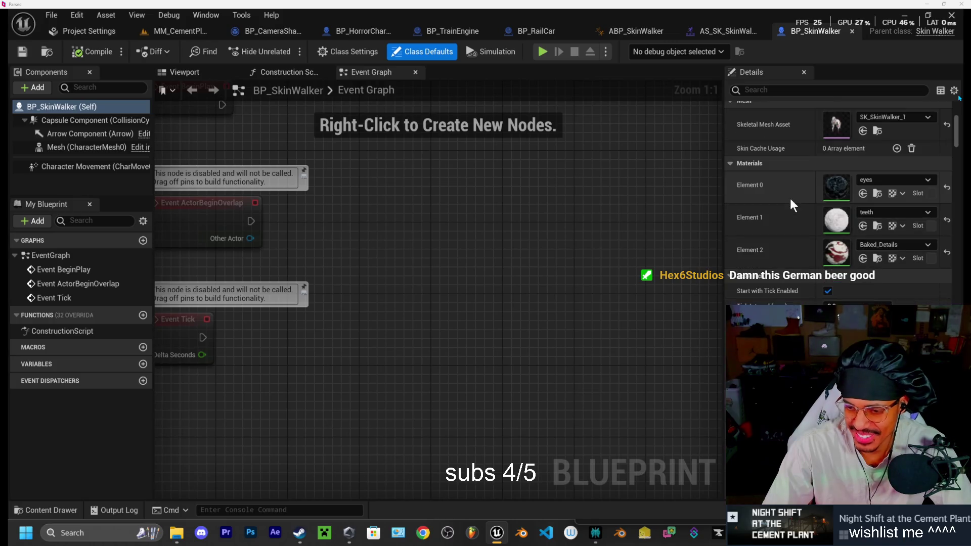
scroll(780, 218, down, 10)
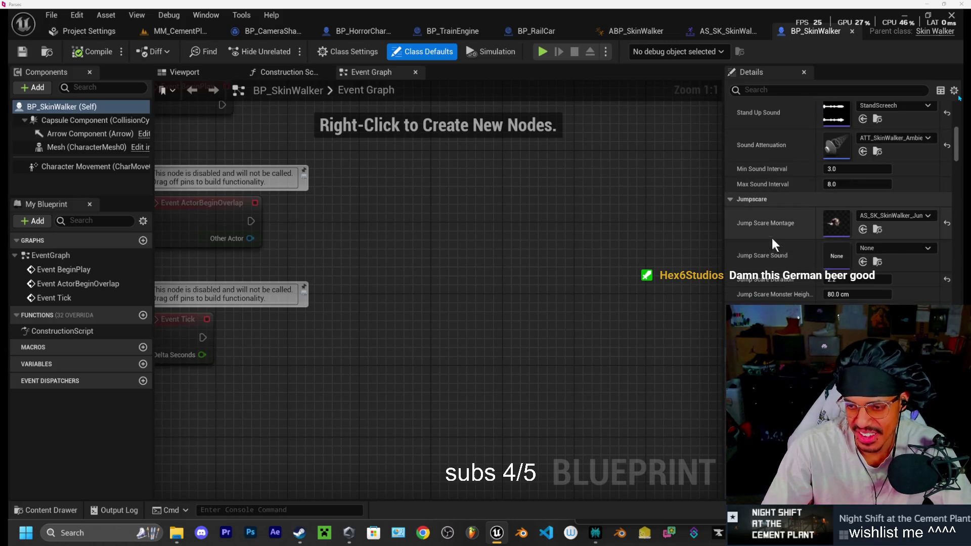
scroll(792, 282, down, 2)
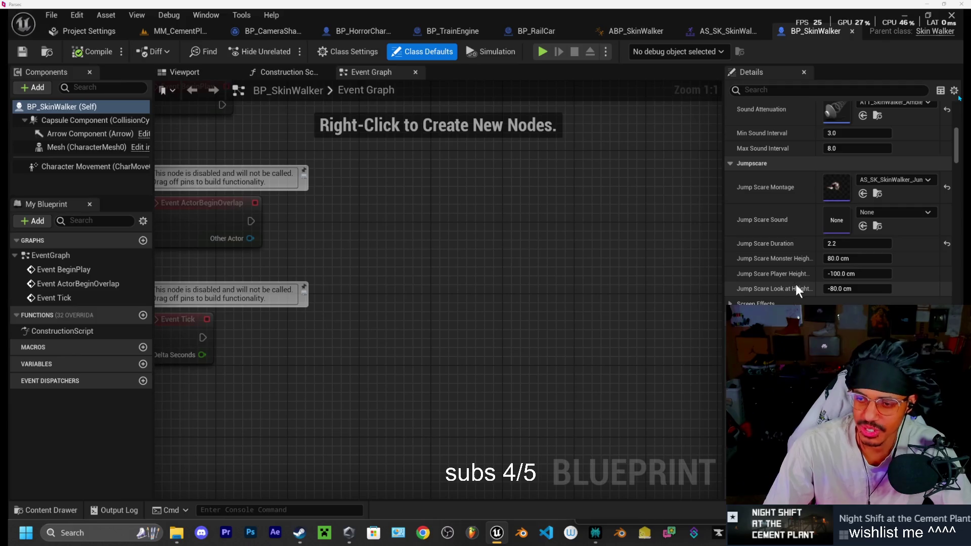
scroll(789, 268, down, 3)
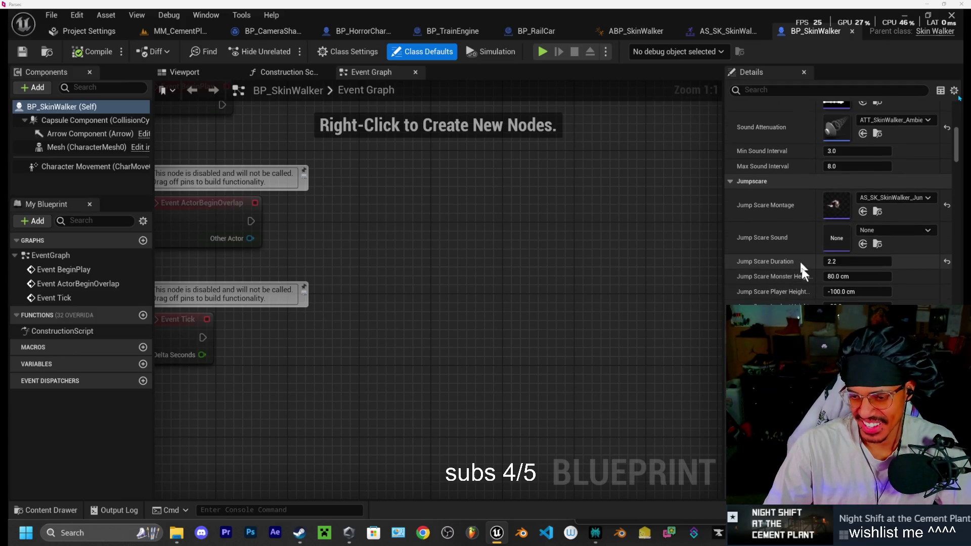
scroll(798, 267, down, 3)
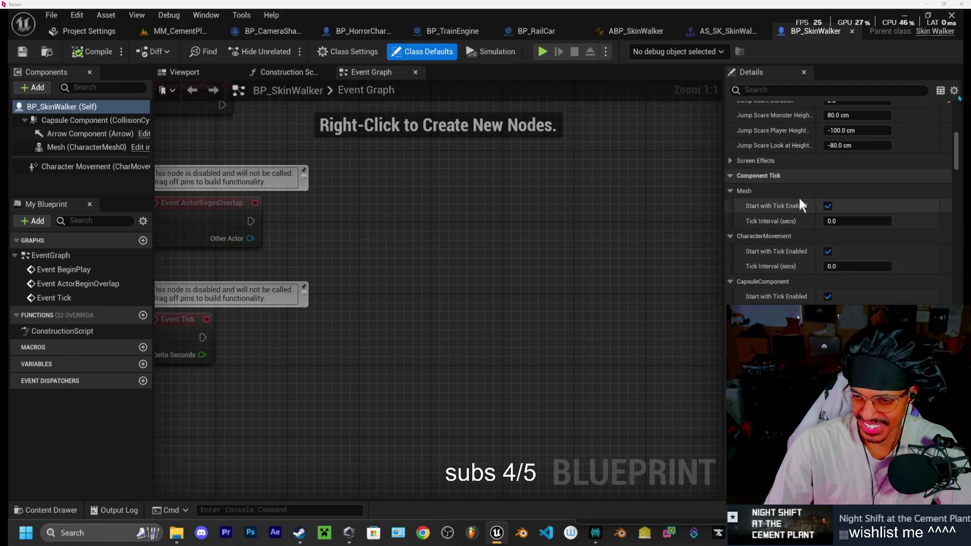
scroll(799, 200, up, 13)
scroll(801, 283, down, 10)
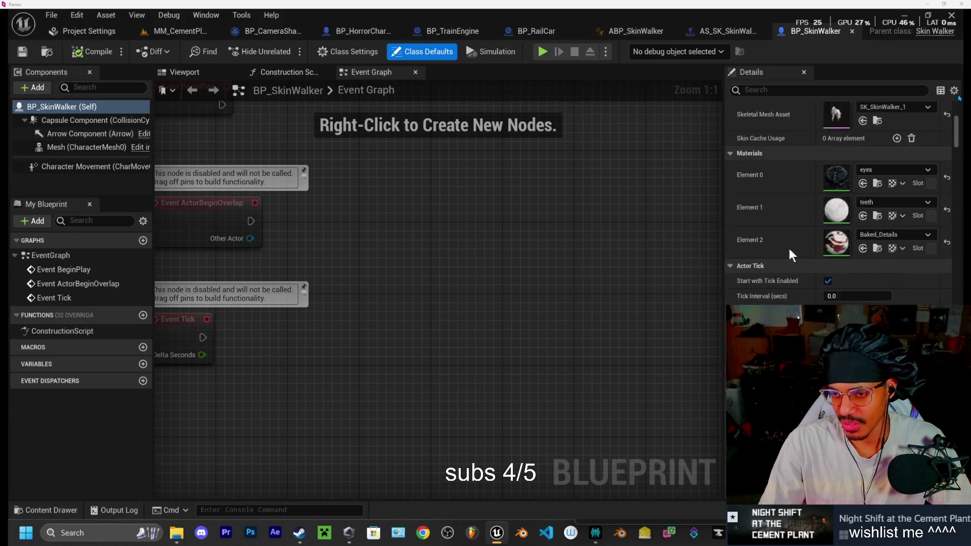
scroll(813, 211, up, 4)
scroll(800, 221, down, 11)
scroll(793, 237, down, 10)
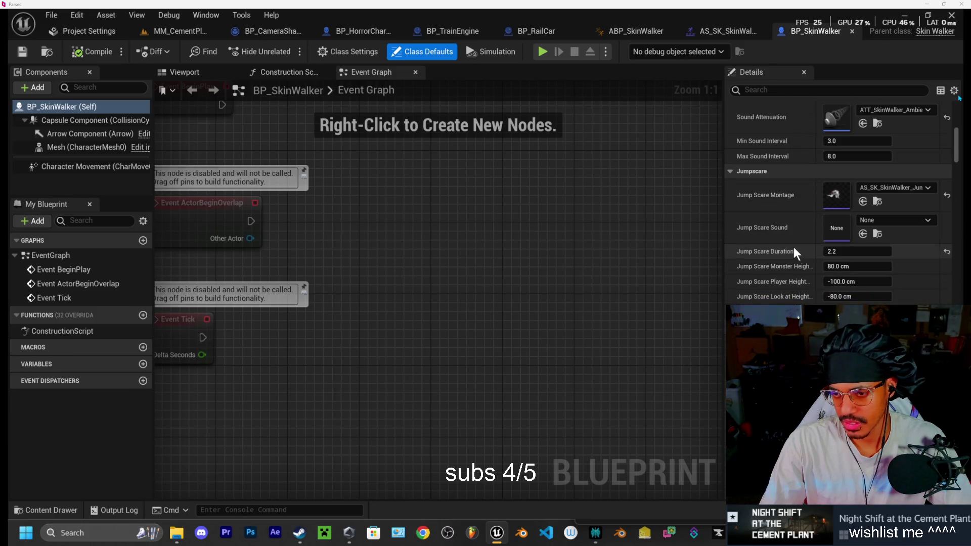
scroll(804, 234, down, 5)
scroll(807, 263, down, 15)
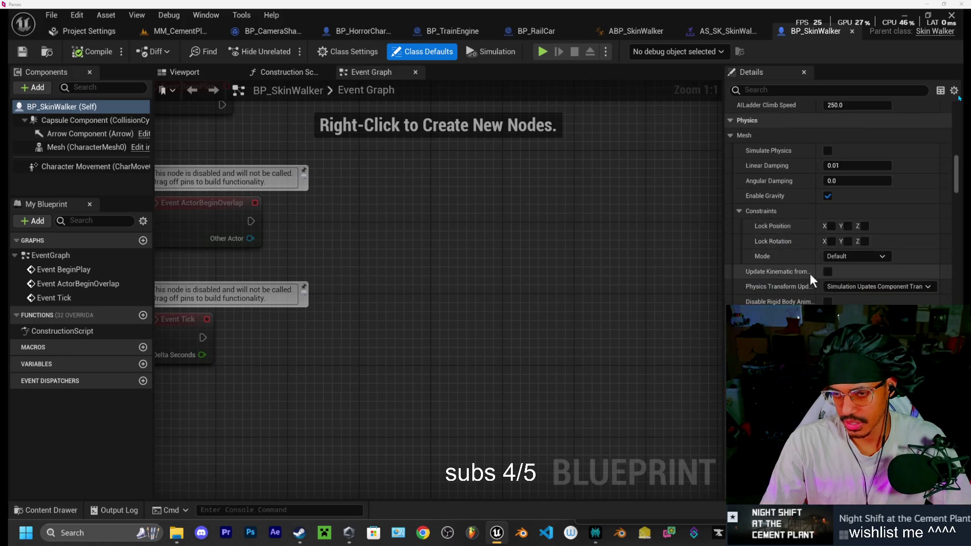
scroll(809, 274, down, 5)
- Filter BP_SkinWalker's Details by 'im', then clear it and type a new property filter
click(802, 89)
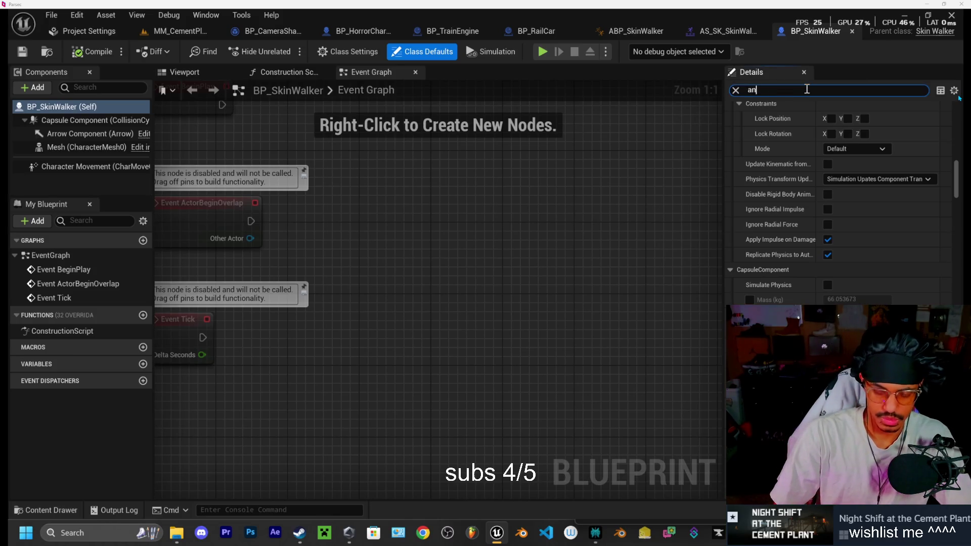
text(im)
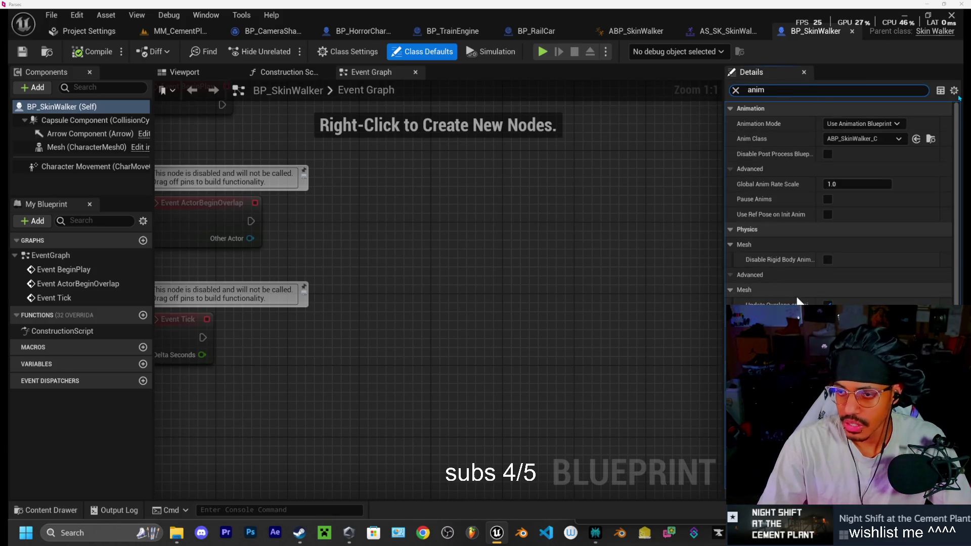
mouse_move(791, 216)
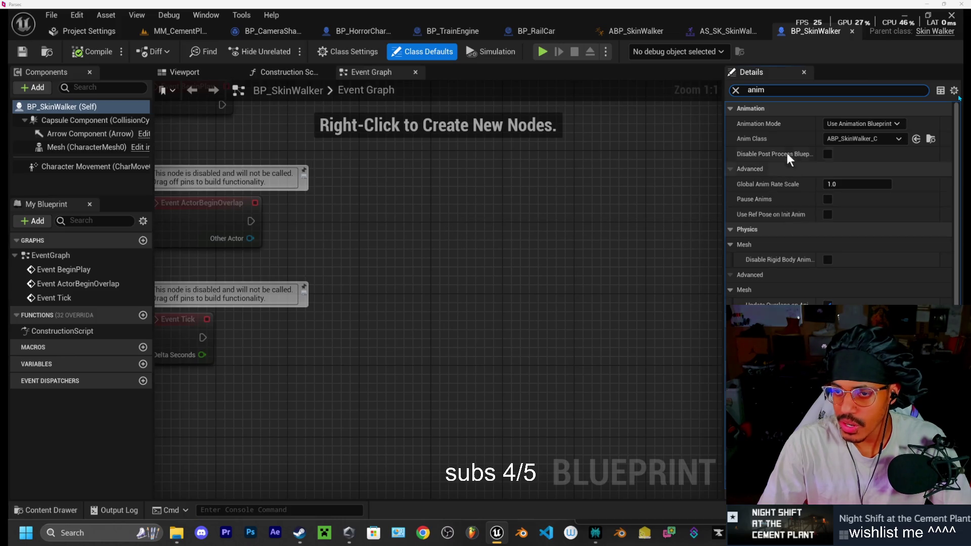
click(737, 90)
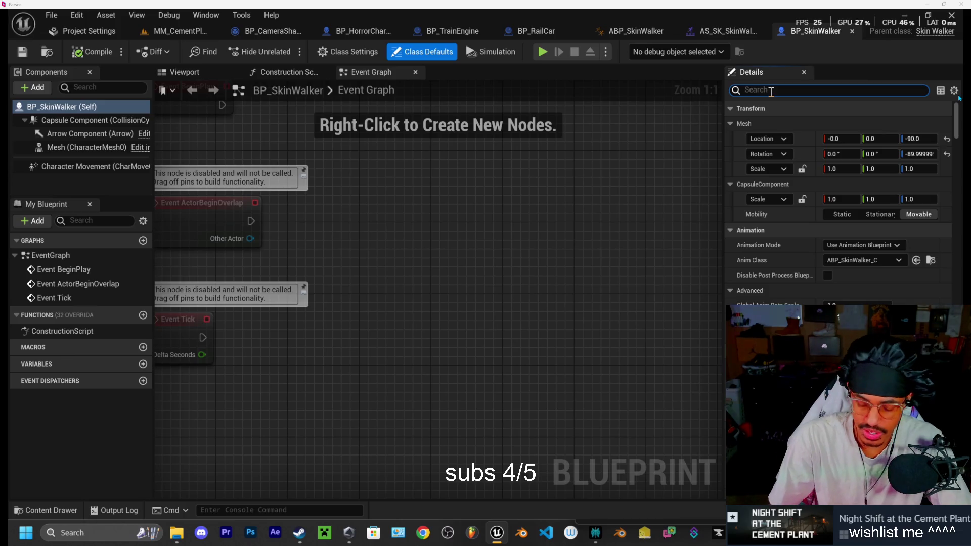
text(shake)
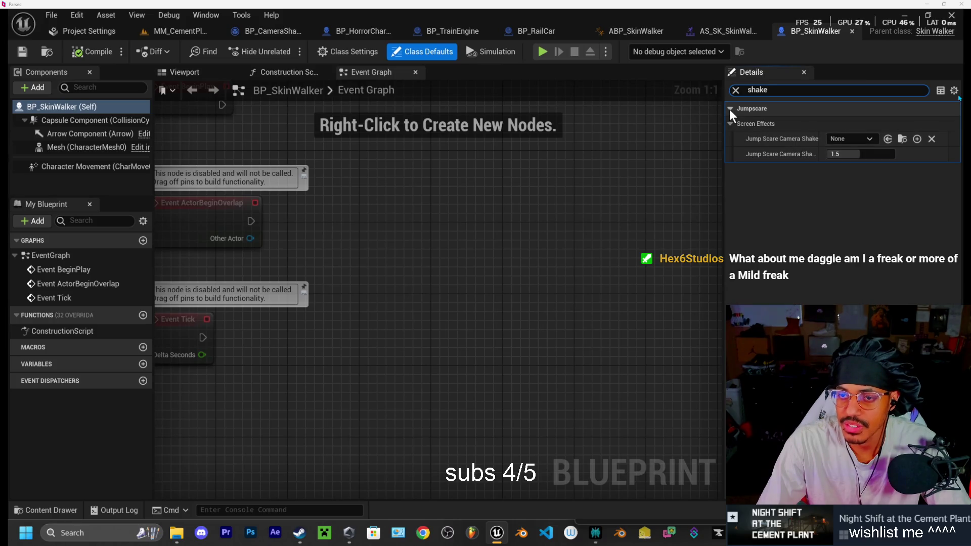
text(cree)
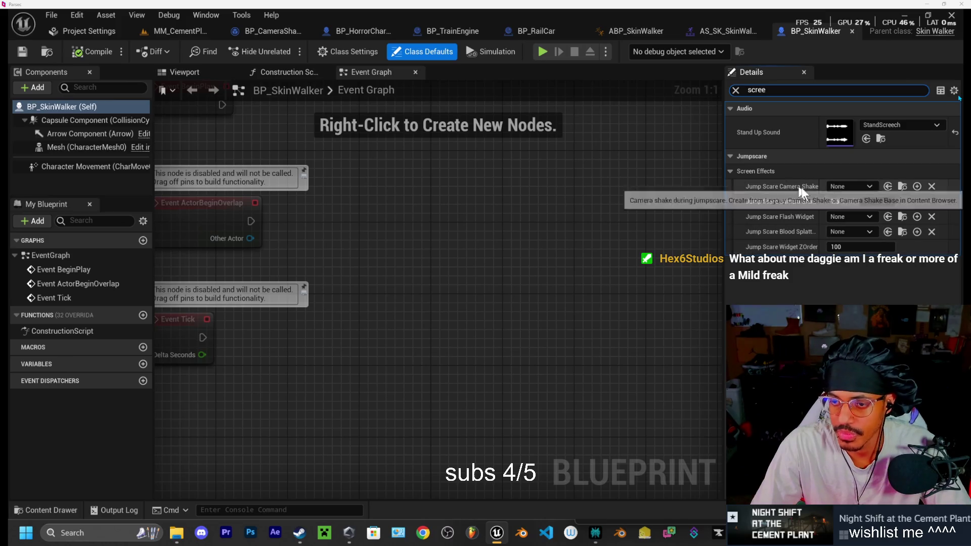
- Set Jump Scare Camera Shake to BP_CameraShake with a shake scale of 1.0
click(850, 186)
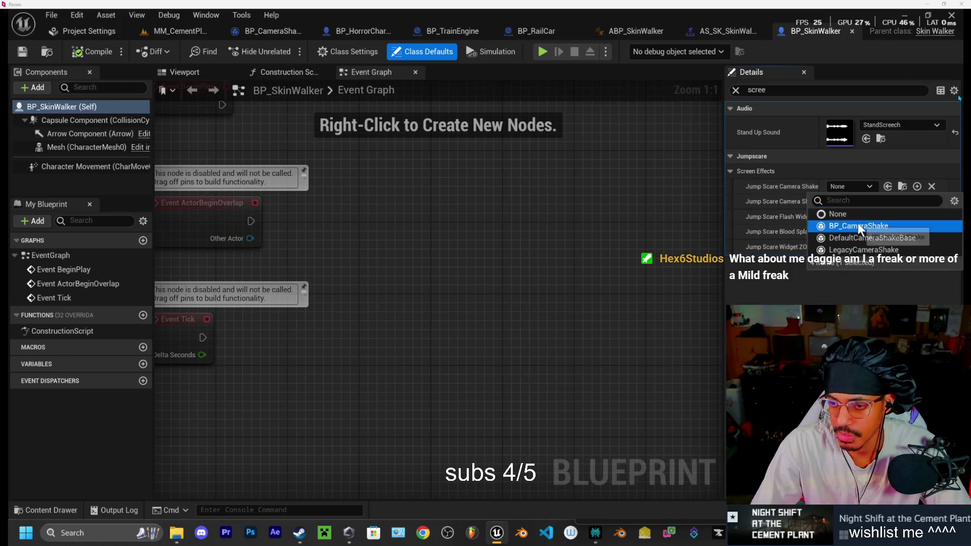
click(858, 226)
click(840, 201)
text(1)
key(Return)
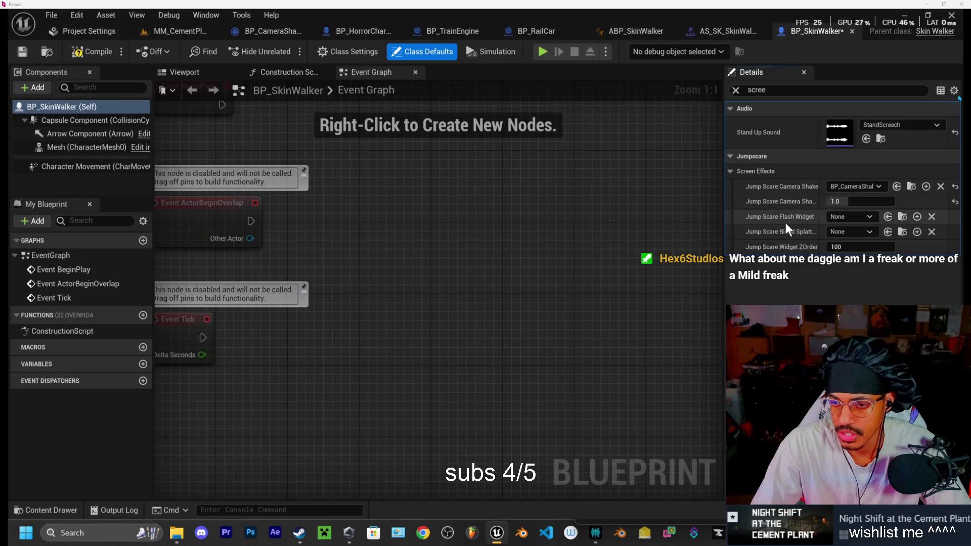
- Assign the WBP jumpscare flash widget, compile BP_SkinWalker, and launch a playtest
click(864, 218)
text(flas)
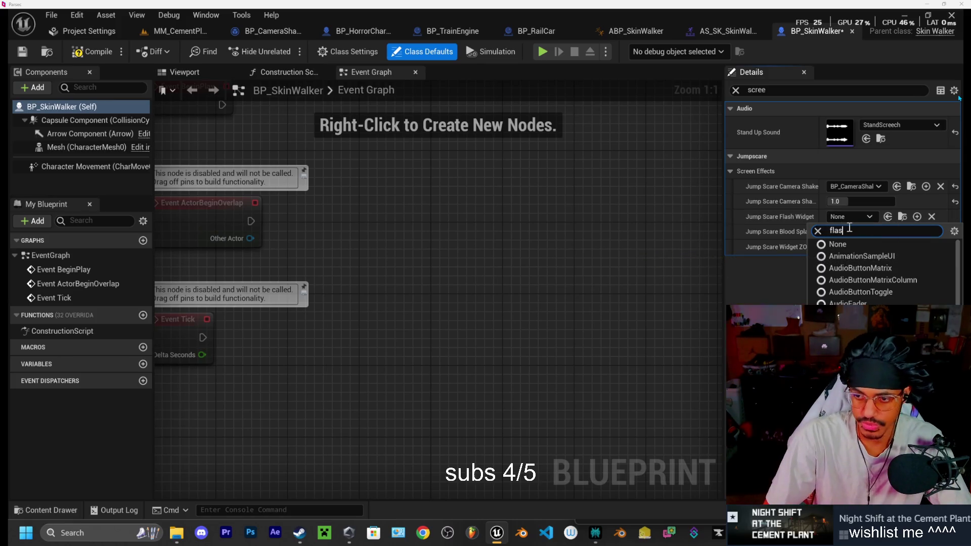
click(890, 256)
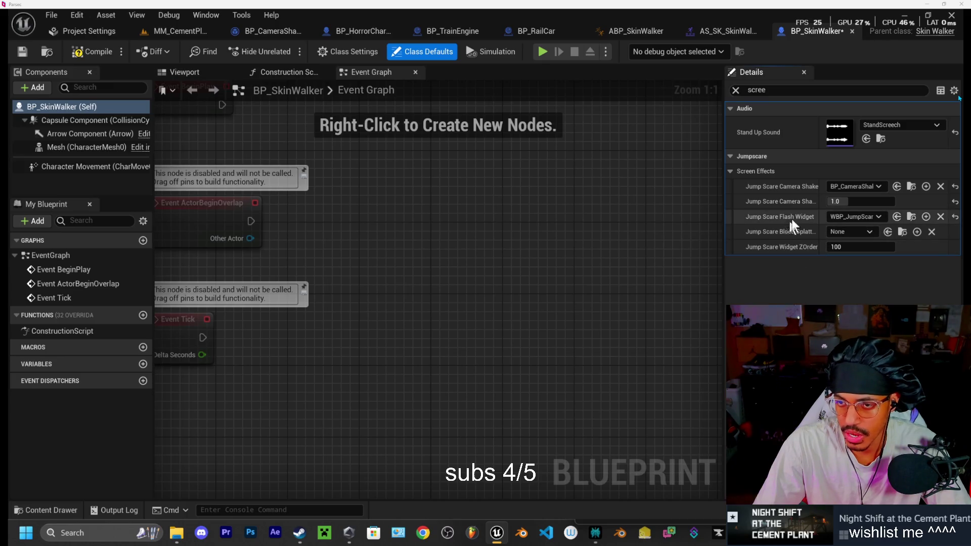
click(98, 52)
click(545, 53)
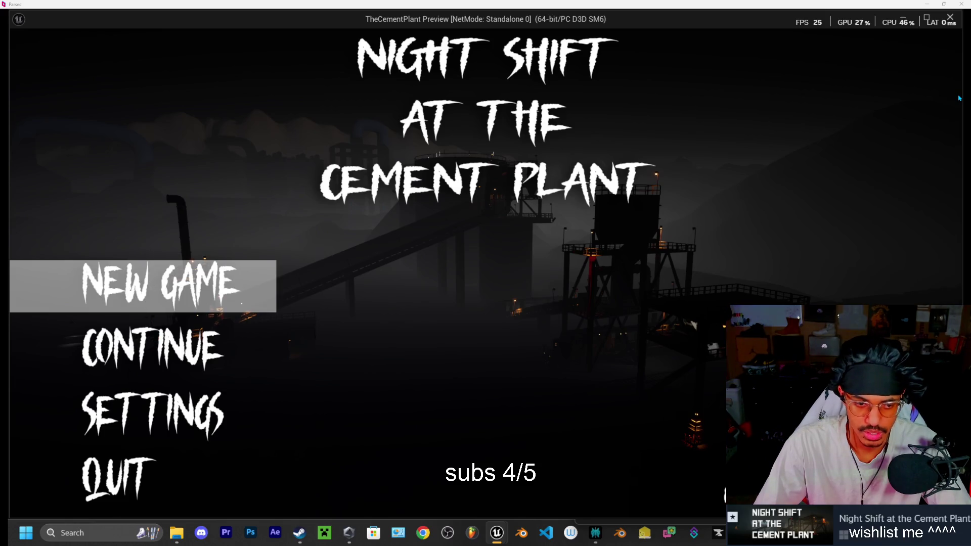
- Start a New Game and walk toward the walkway figure until the SkinWalker jumpscare fires, then exit
click(161, 286)
key(w)
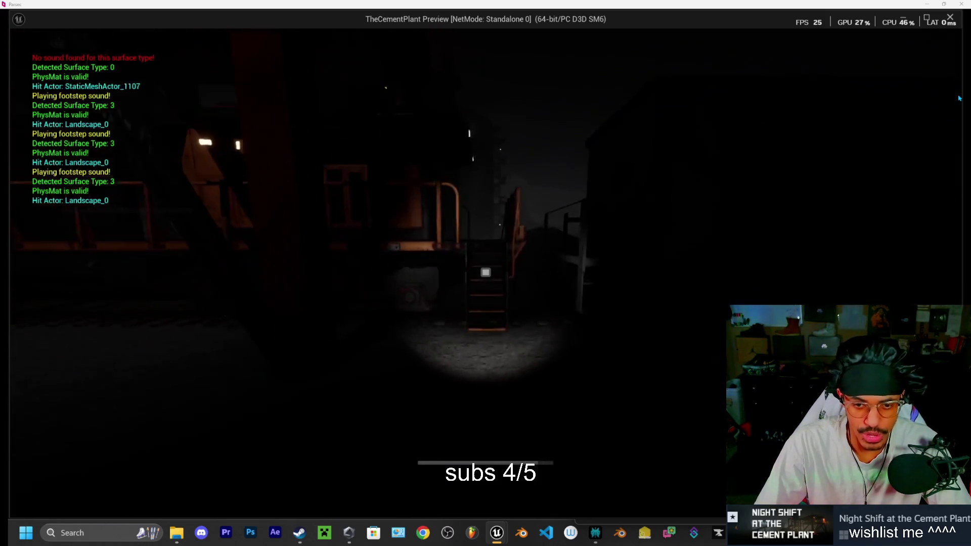
key(w)
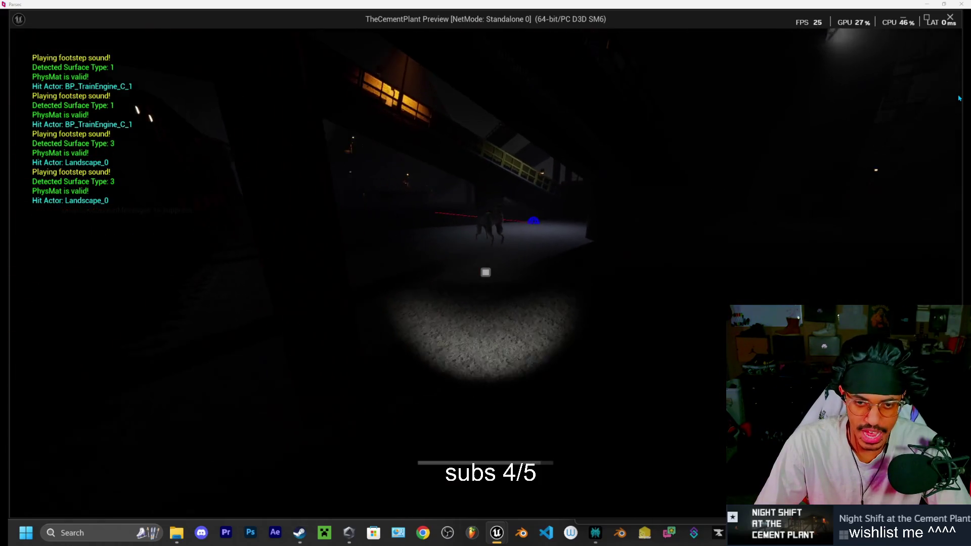
key(w)
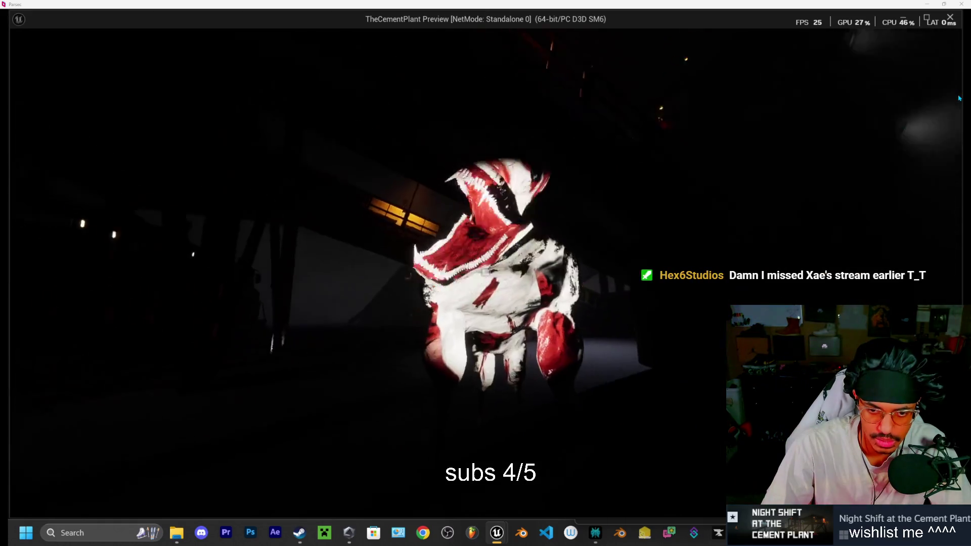
key(Escape)
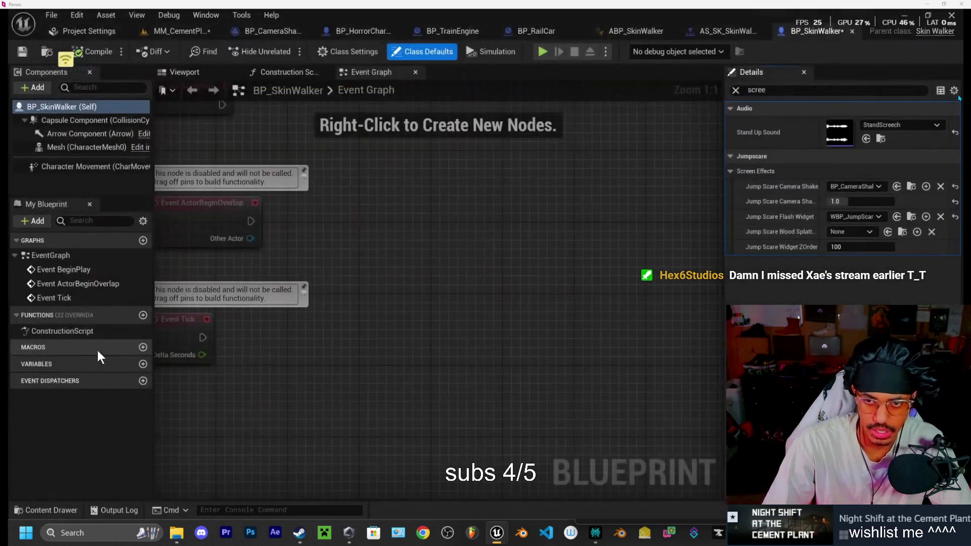
- Search Details for 'jump', set Jump Scare Duration to 0.9, then return to MM_CementPlant
click(737, 90)
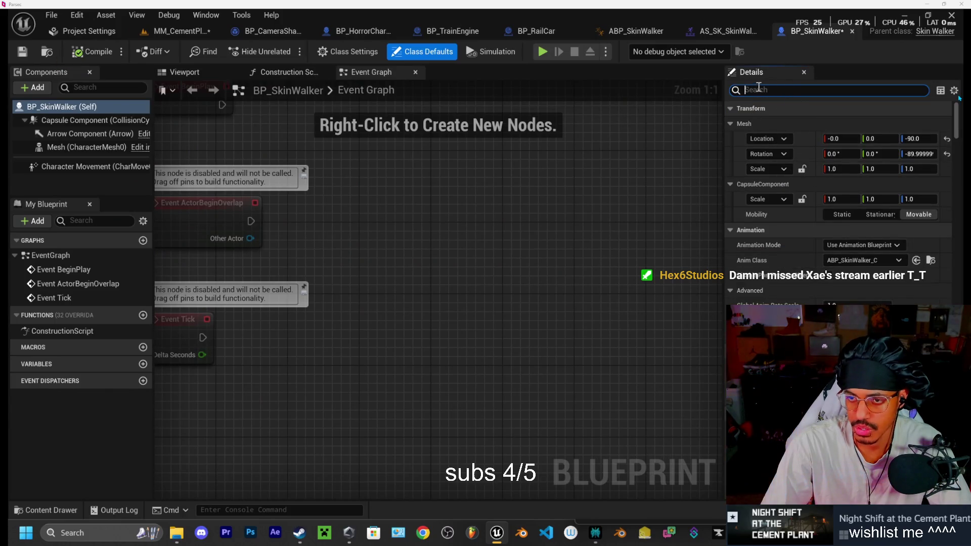
text(dur)
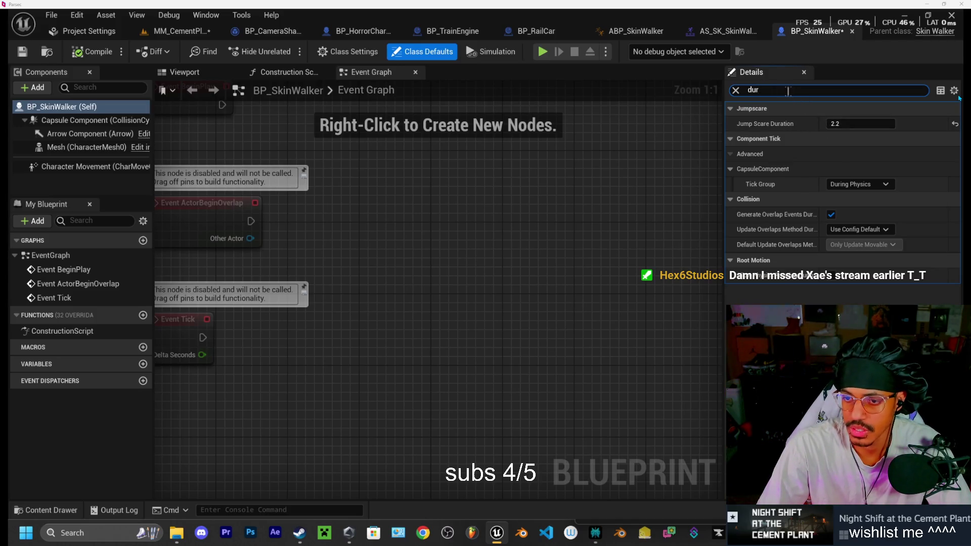
text(jump)
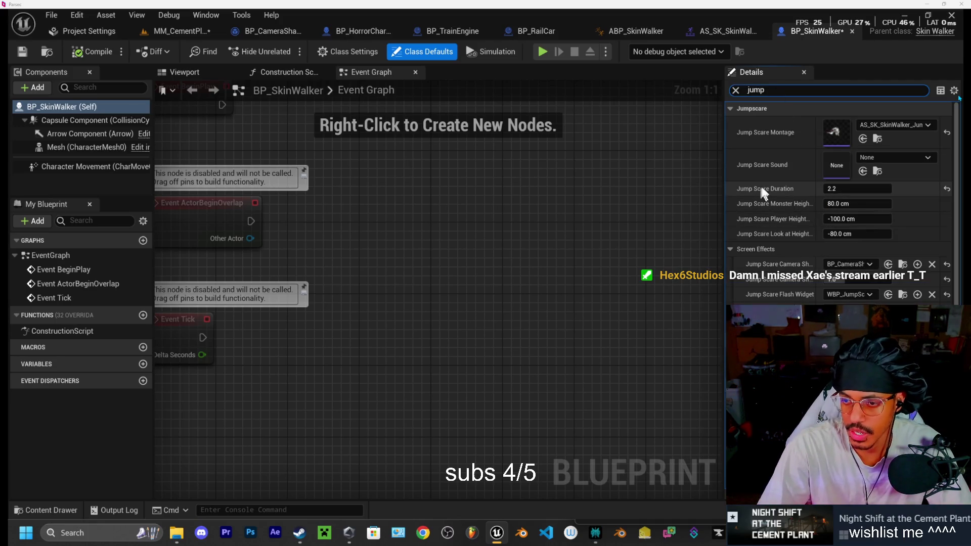
click(836, 189)
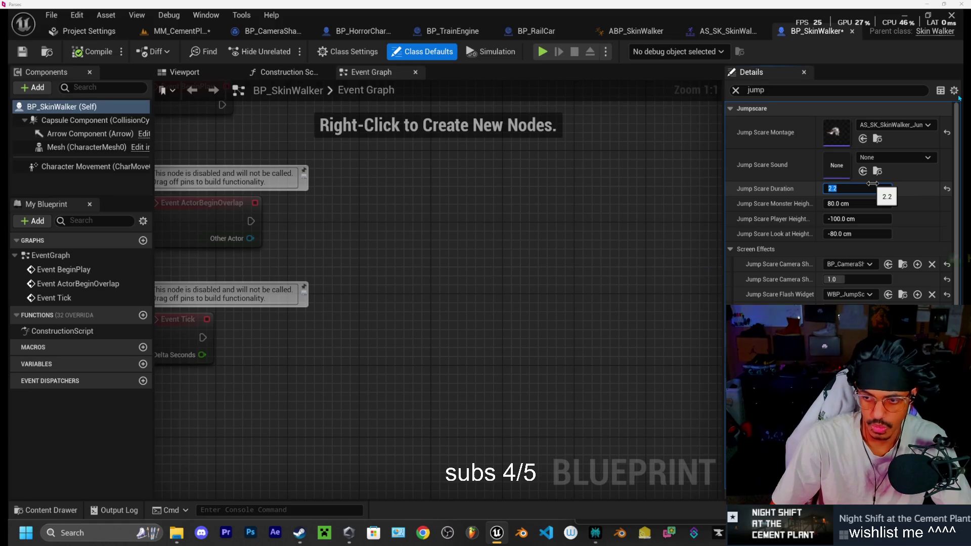
text(9)
text(0.9)
key(Return)
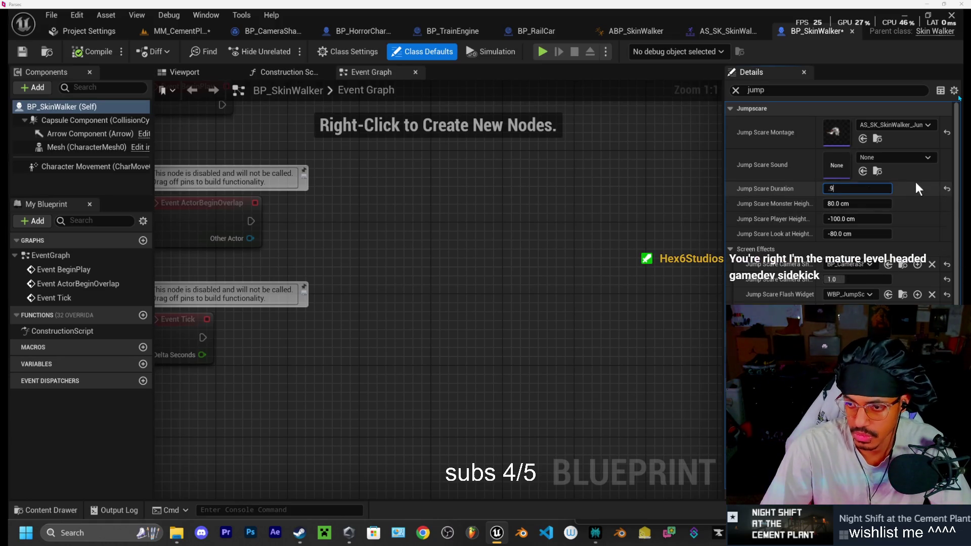
click(188, 32)
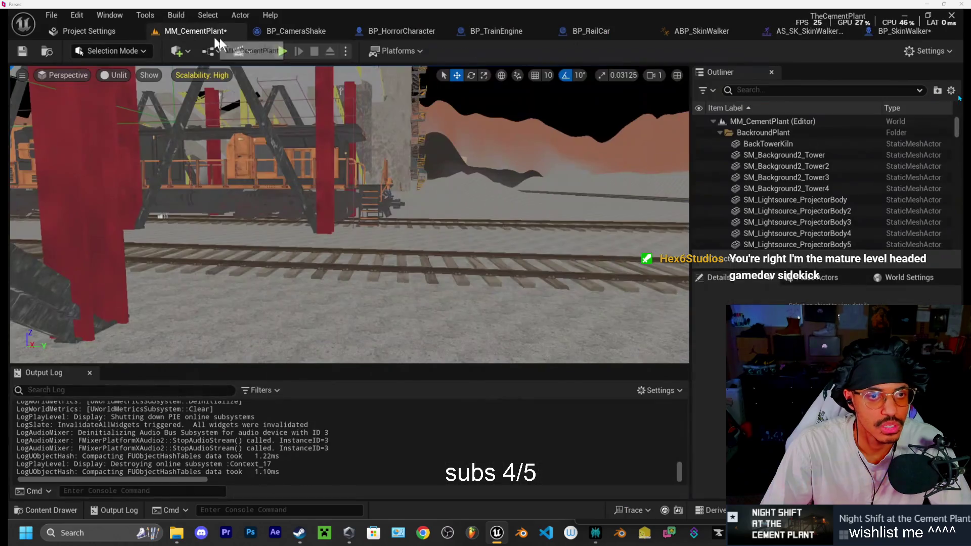
click(283, 53)
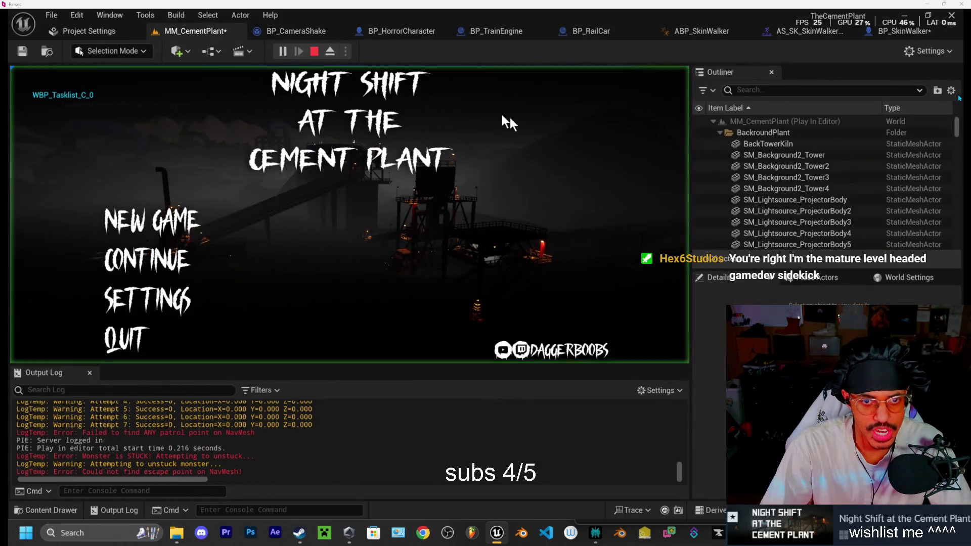
click(164, 230)
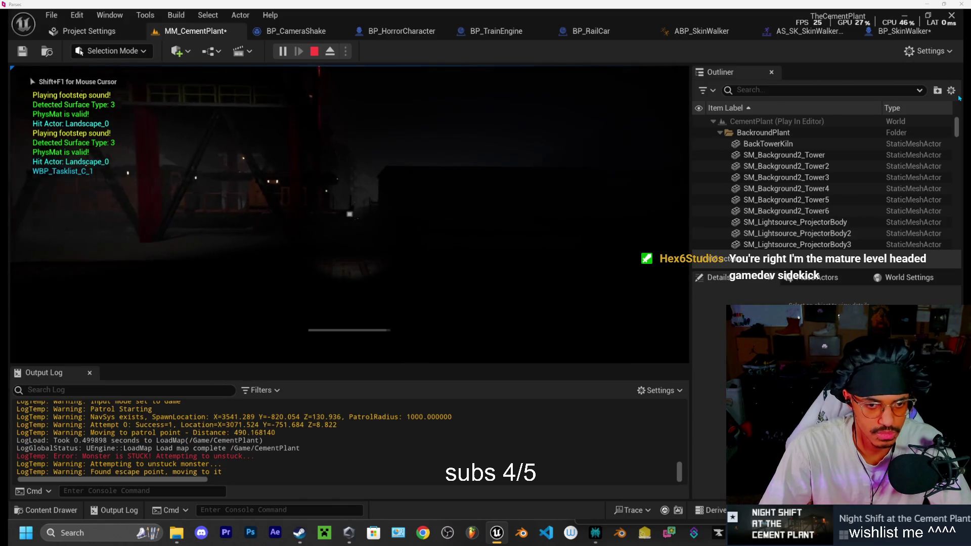
key(w)
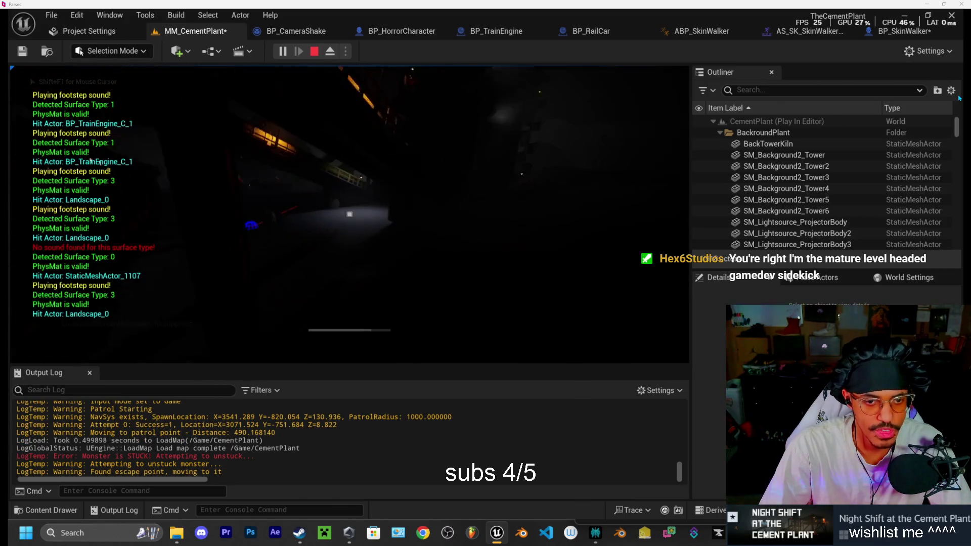
key(w)
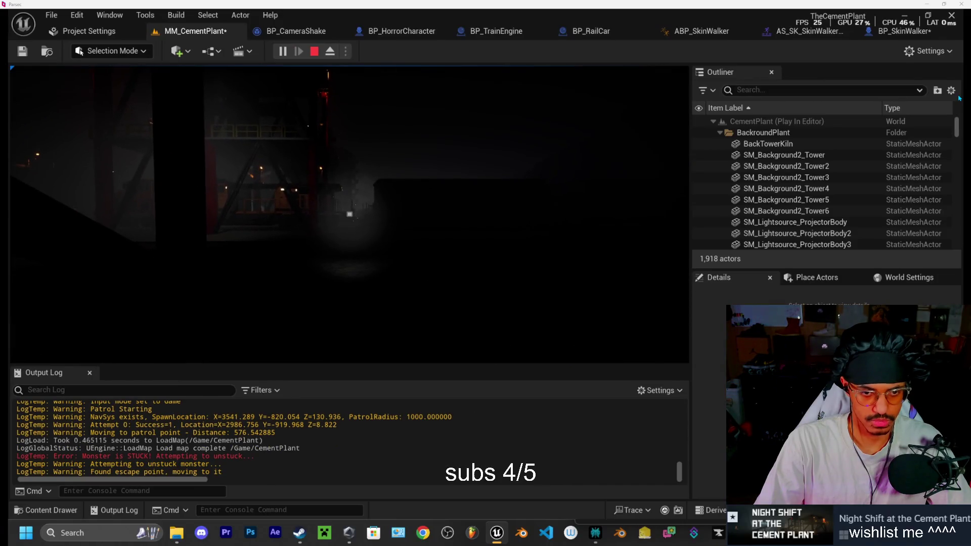
key(Escape)
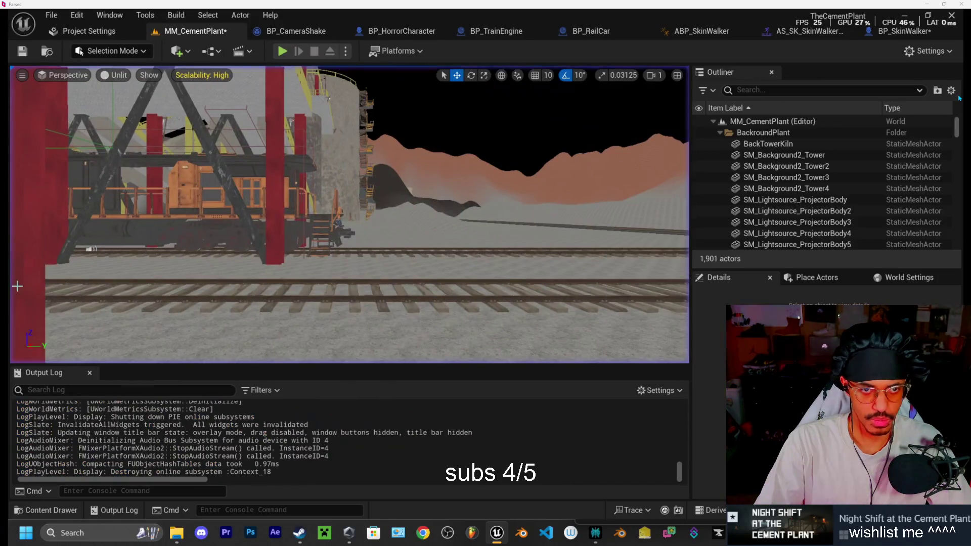
click(280, 51)
key(Escape)
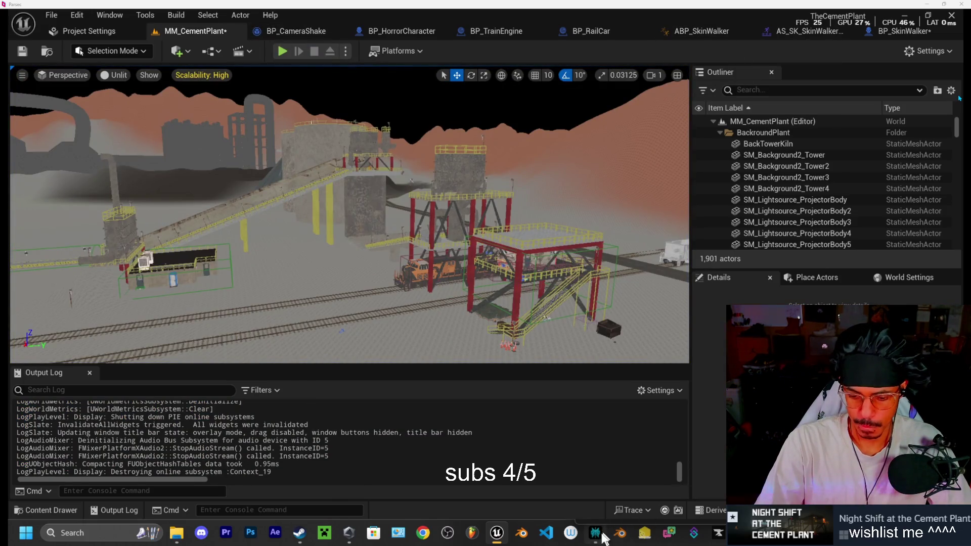
- Live-compile the HorrorCharacter.cpp flashlight flicker changes with Ctrl+Alt+F11, then close the log and hide VS Code
key(alt+Tab)
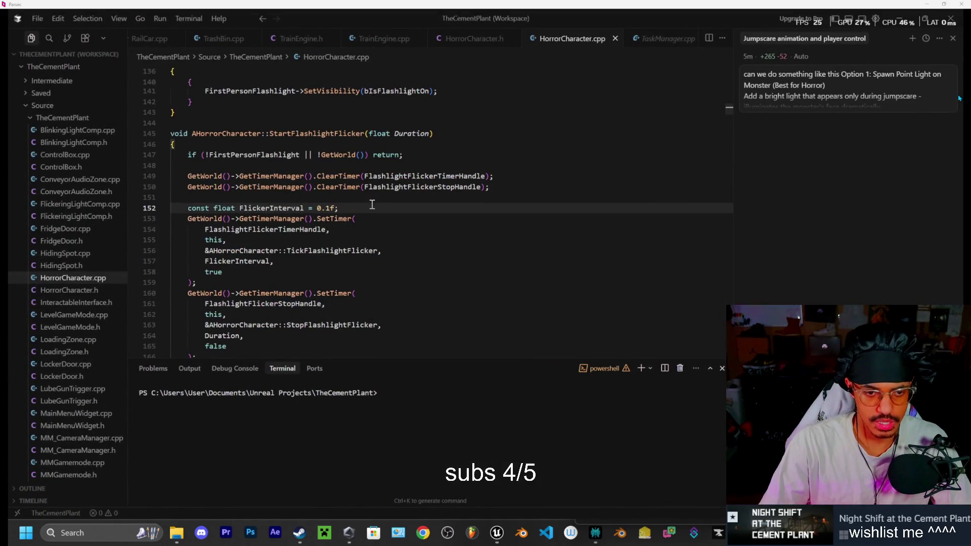
key(ctrl+alt+F11)
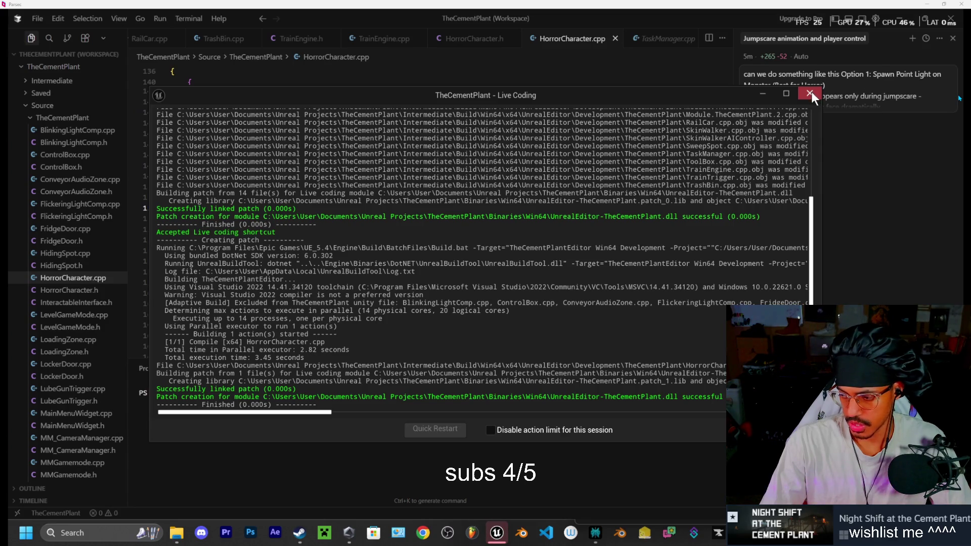
drag(779, 95, 751, 99)
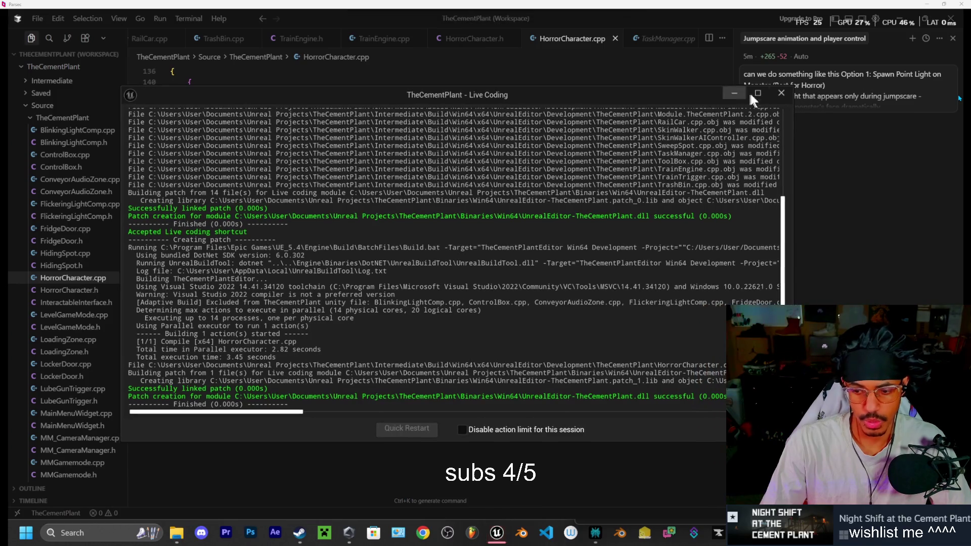
click(777, 94)
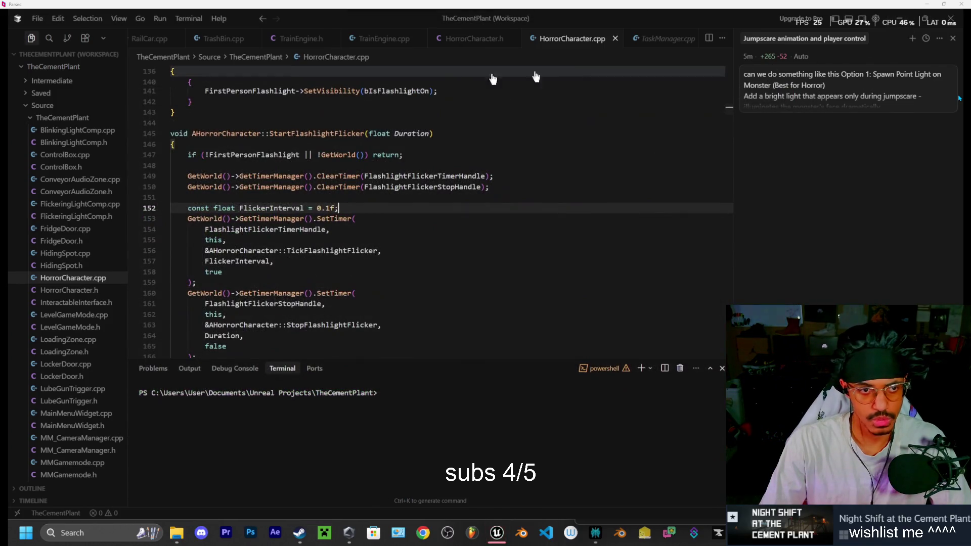
click(906, 18)
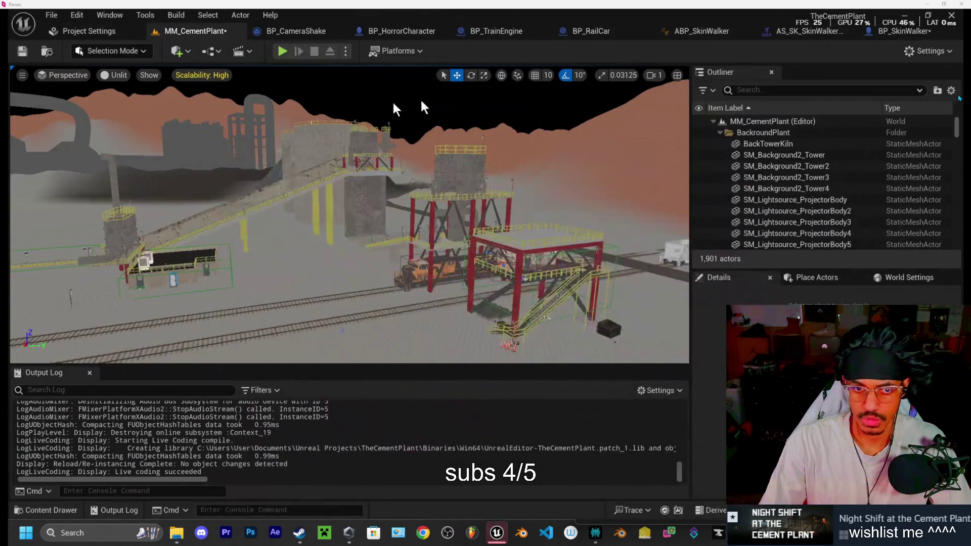
- Start a new game of MM_CementPlant in Play-In-Editor and walk from the staircase across the lit floor
click(283, 53)
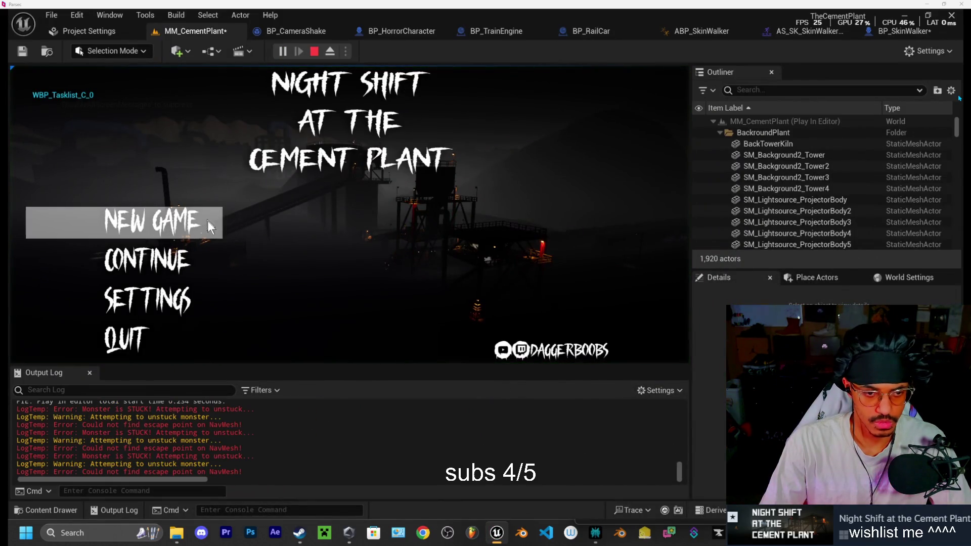
click(207, 223)
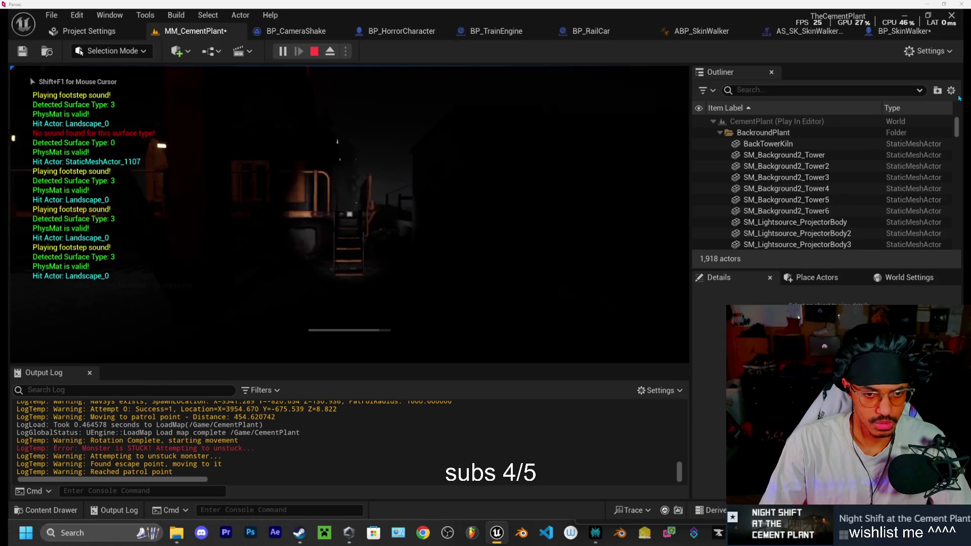
key(w)
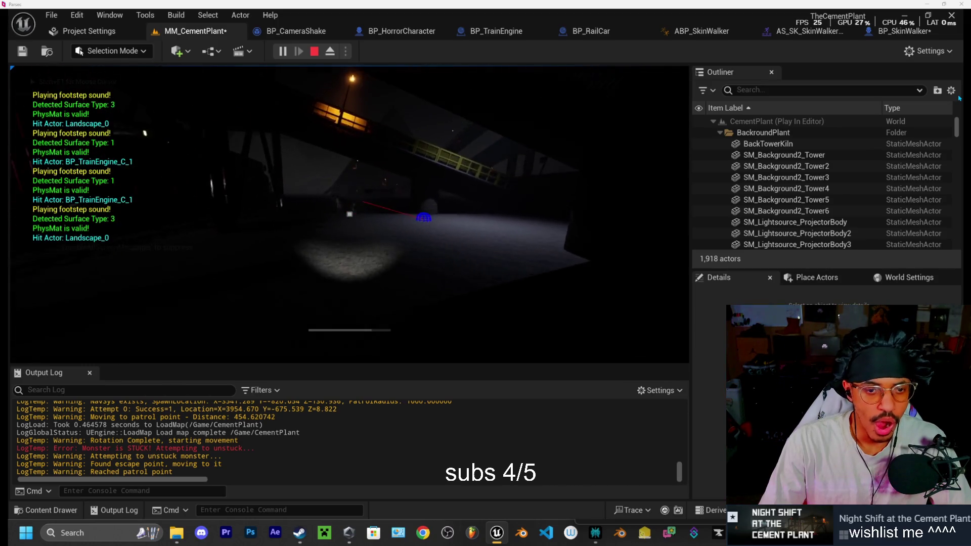
key(w)
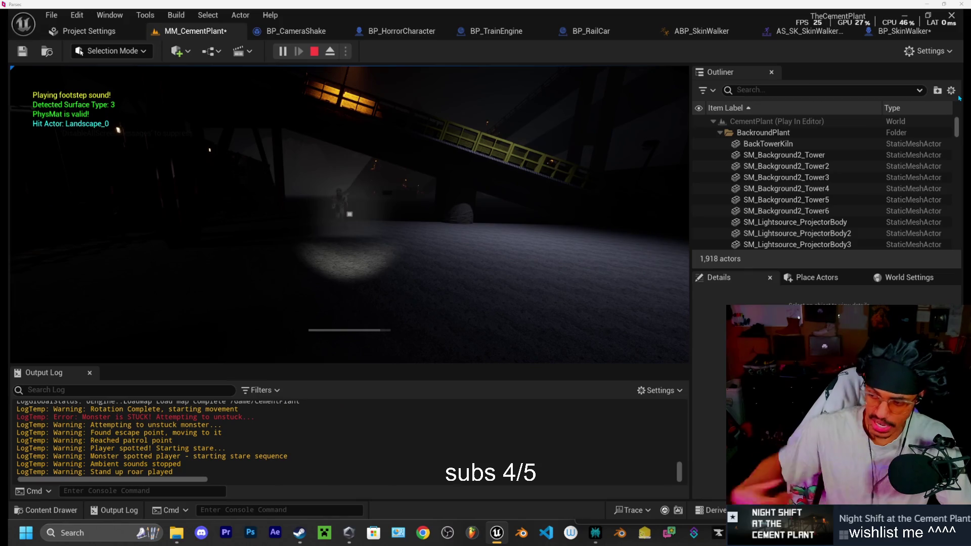
key(w)
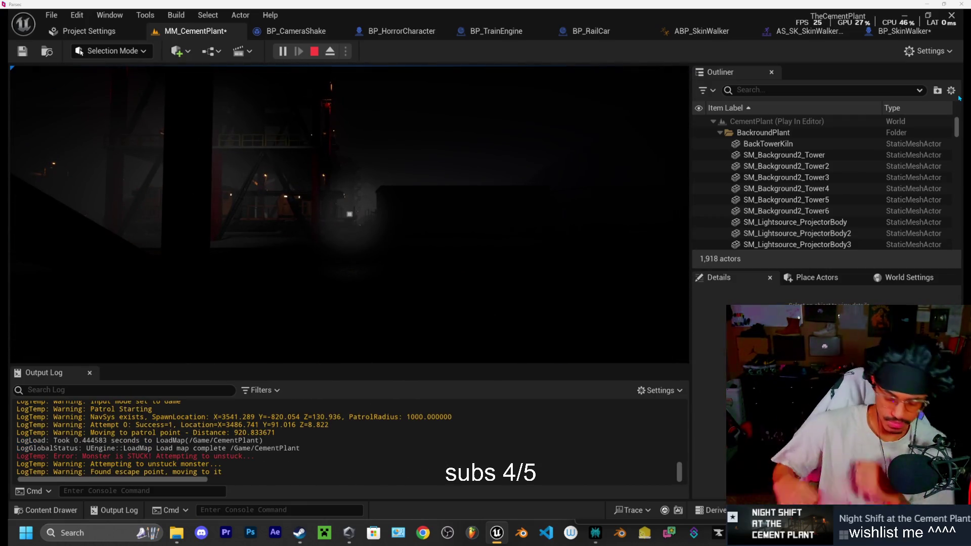
- After respawning, walk toward the SkinWalker until the chase and jumpscare trigger, then stop the session
key(w)
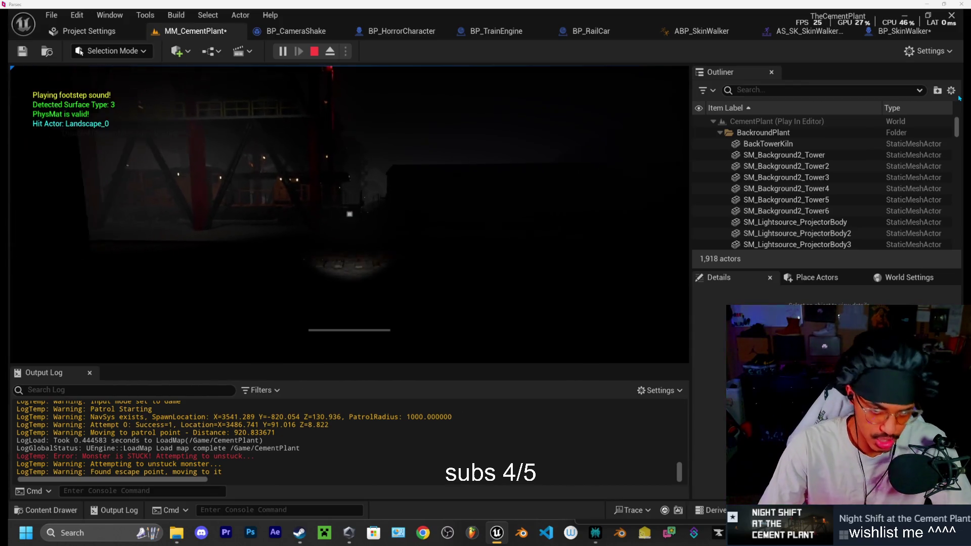
key(w)
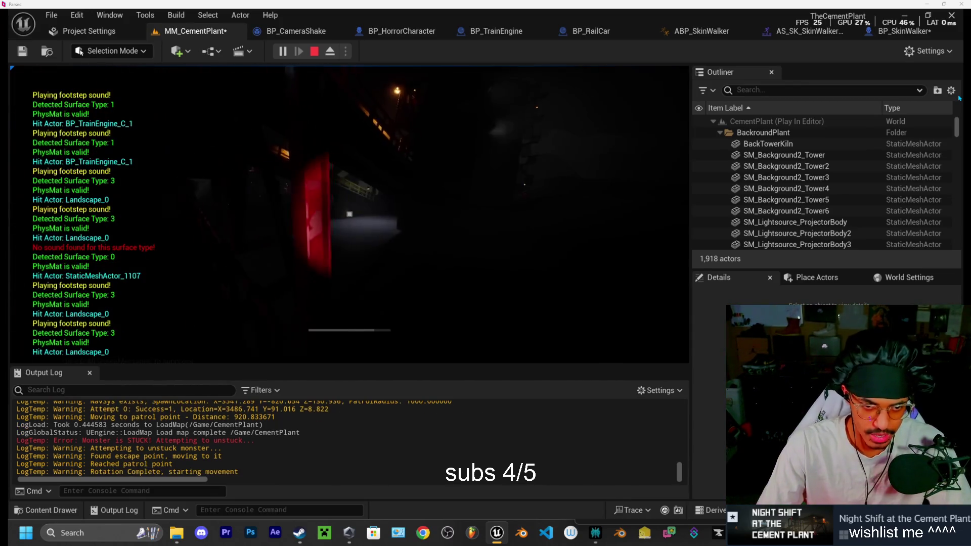
key(w)
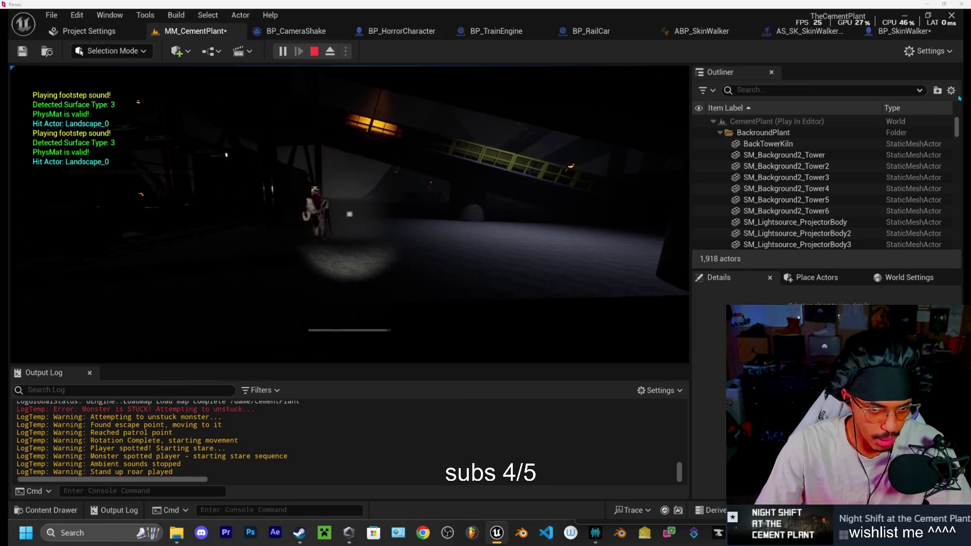
key(w)
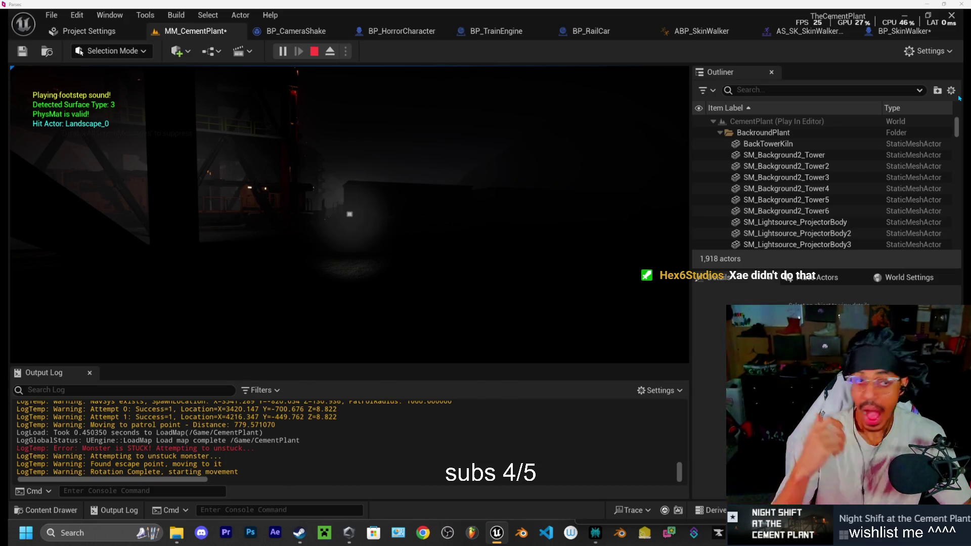
key(Escape)
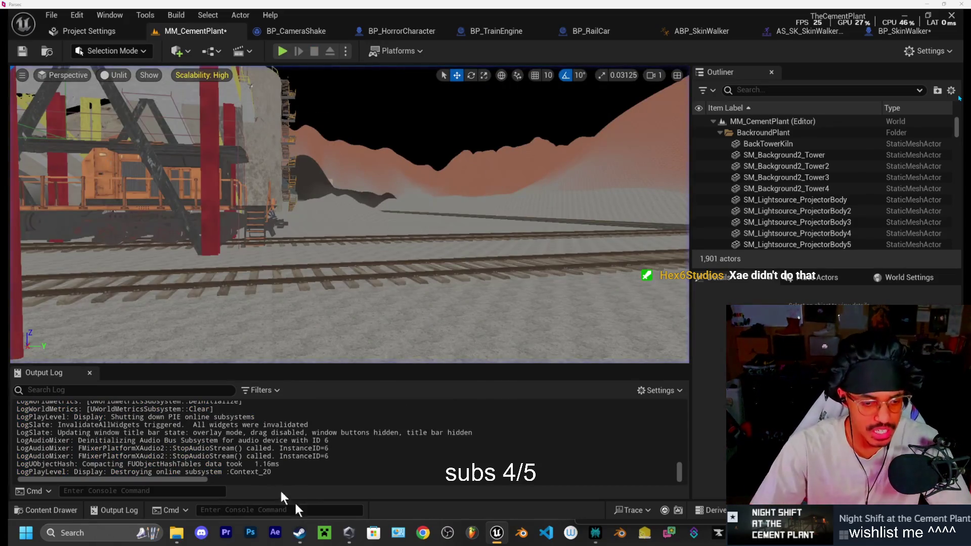
- In Chrome, open YouTube and search for the creator's channel
click(428, 540)
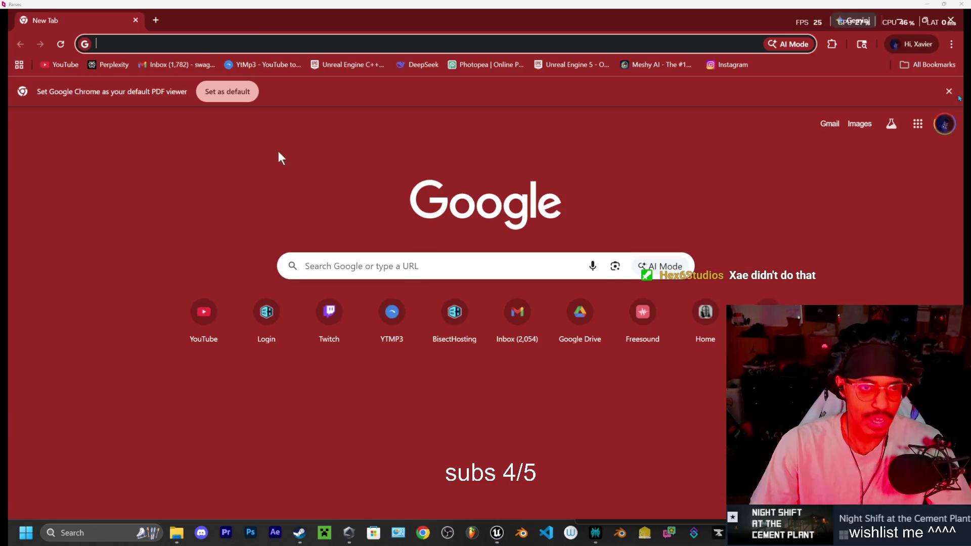
click(50, 65)
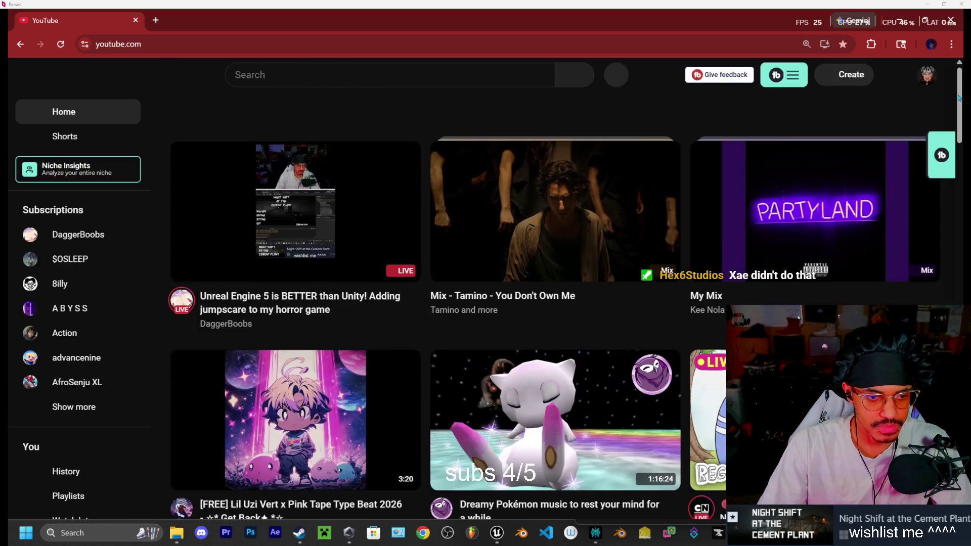
click(333, 77)
text(xae)
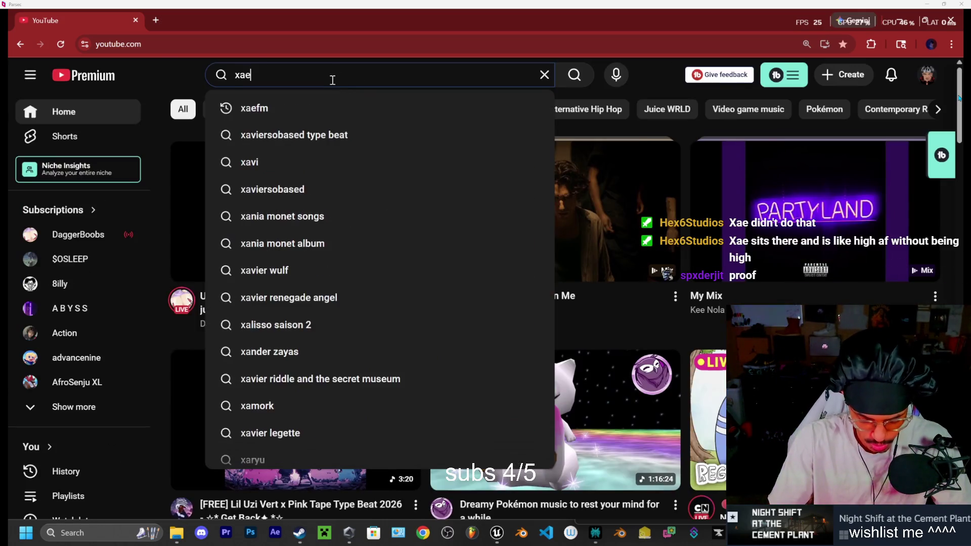
click(319, 105)
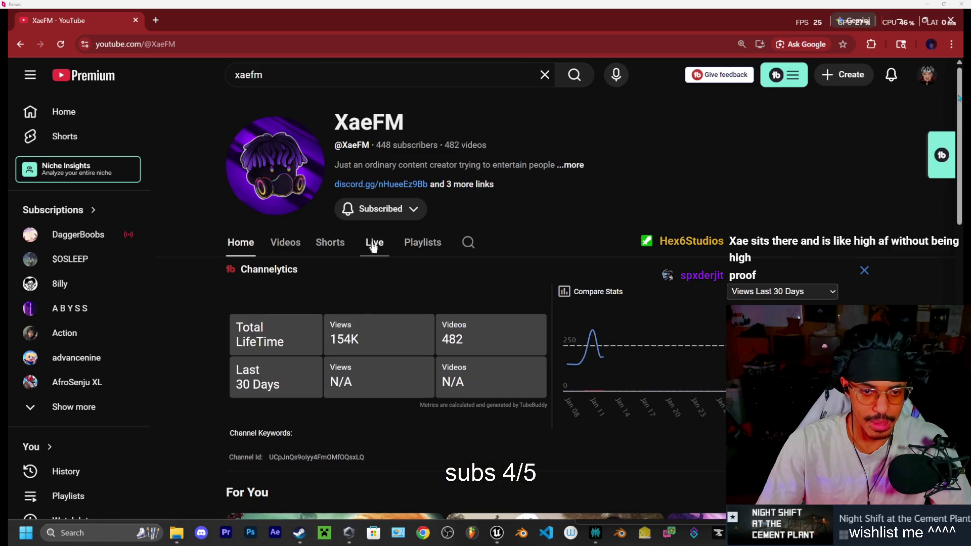
- Browse the channel's past live streams on its Live tab, then open a new browser tab
click(374, 243)
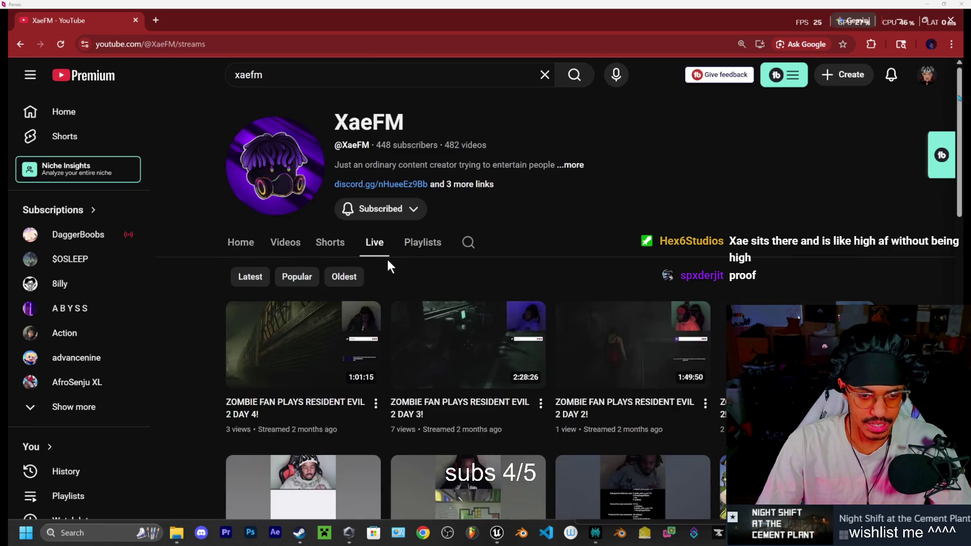
scroll(375, 259, down, 2)
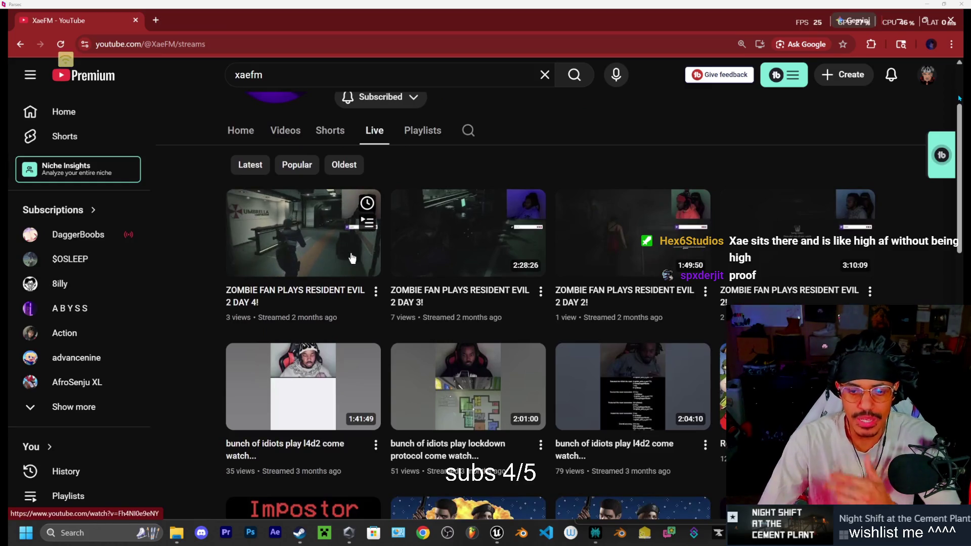
scroll(351, 258, down, 3)
scroll(307, 236, up, 5)
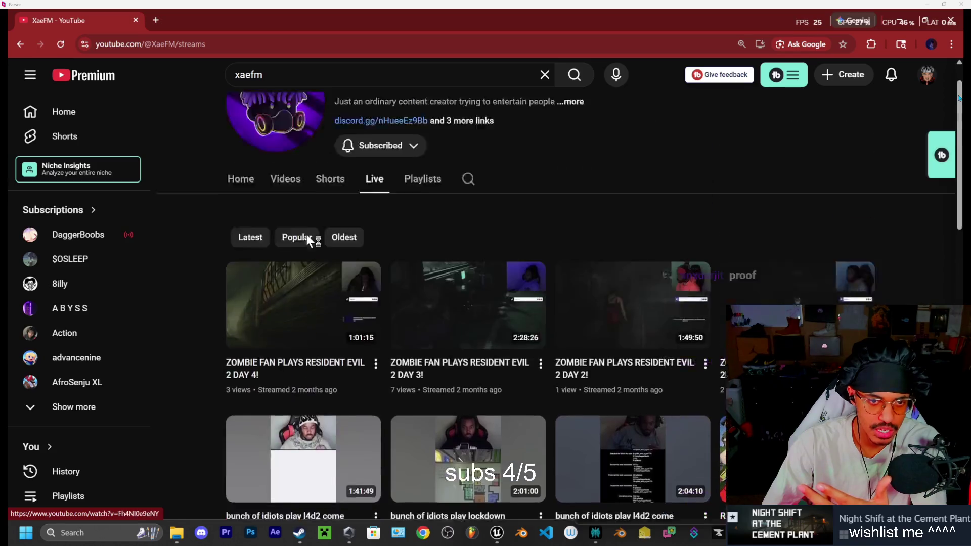
click(155, 20)
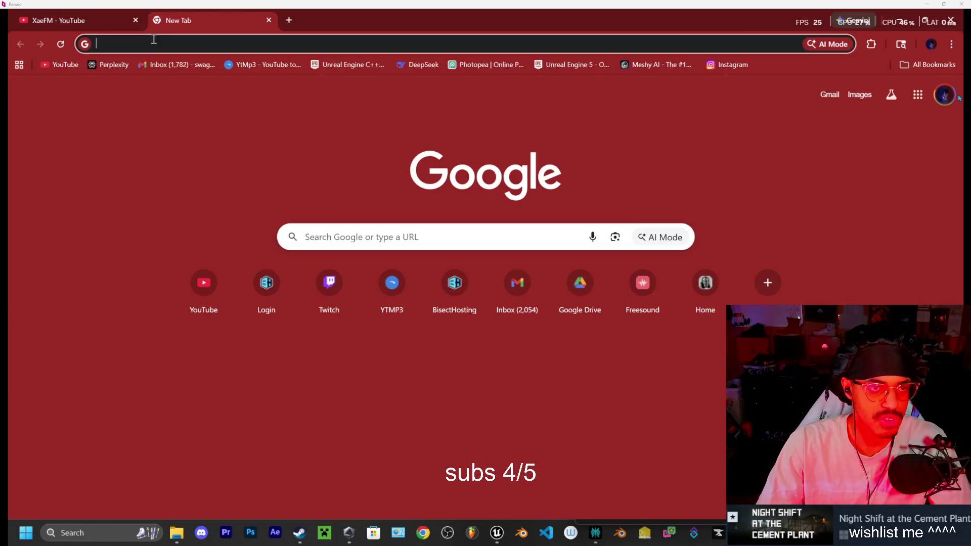
- Google 'twitch', go to twitch.tv, and search for the creator's channel
click(154, 45)
click(126, 67)
click(135, 21)
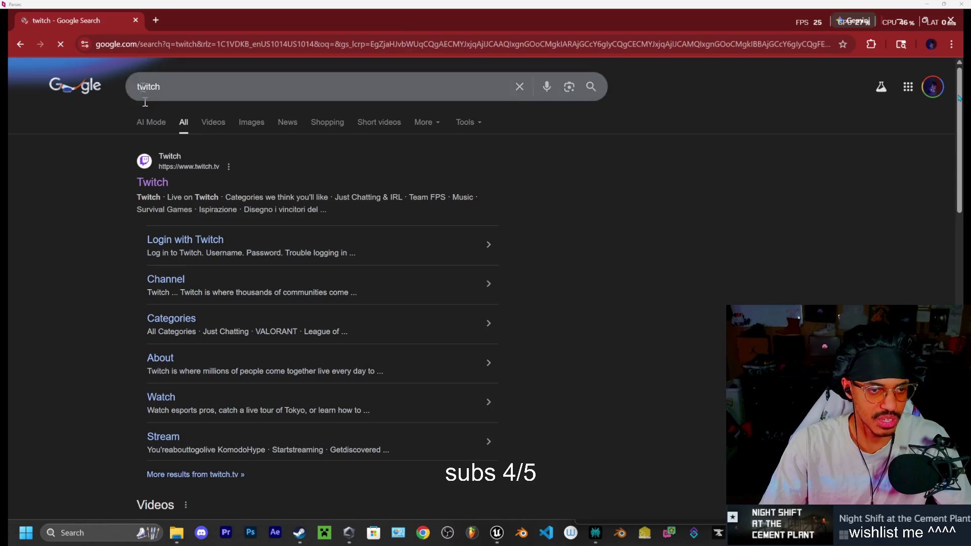
click(152, 182)
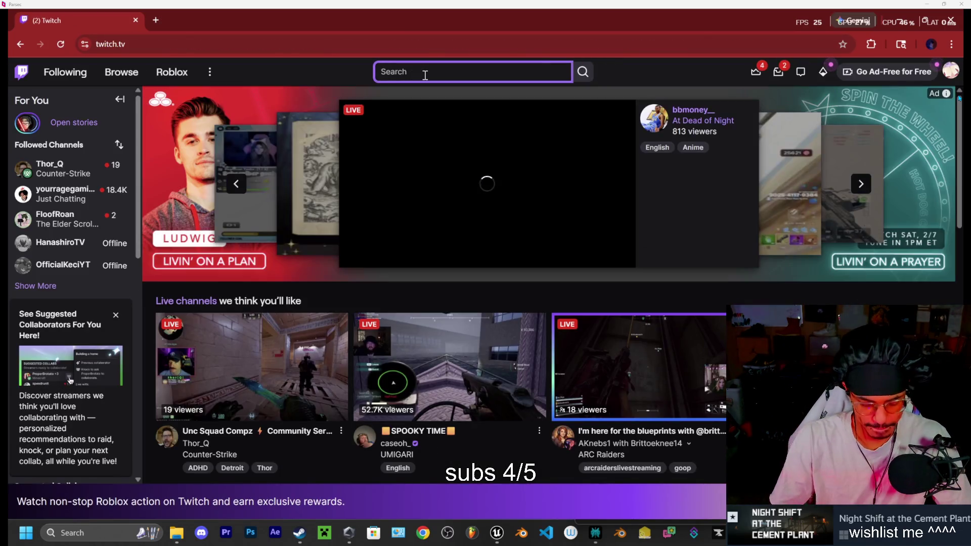
text(xaefm)
key(Return)
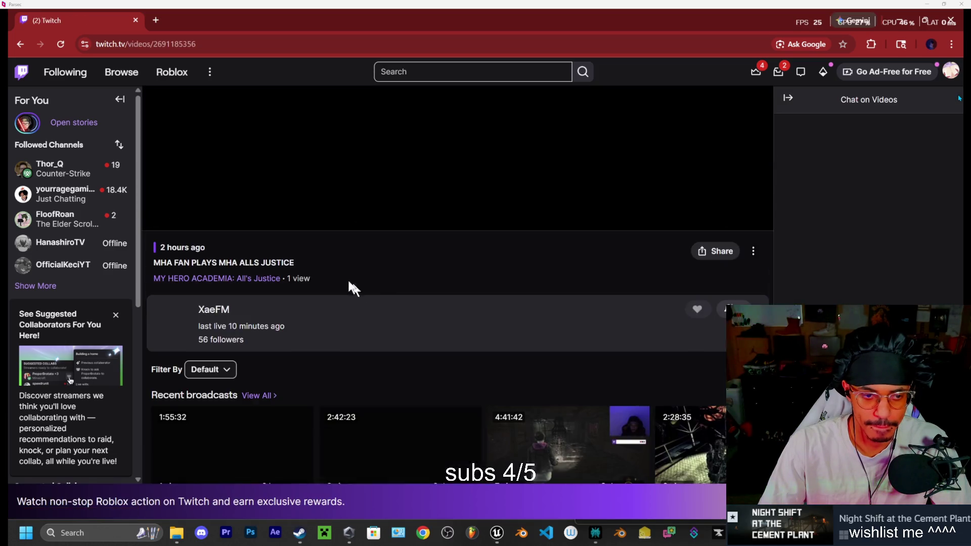
- Skim the 'MHA FAN PLAYS MHA ALLS JUSTICE' broadcast, pause it at 01:37:38, then close Chrome
scroll(336, 372, up, 1)
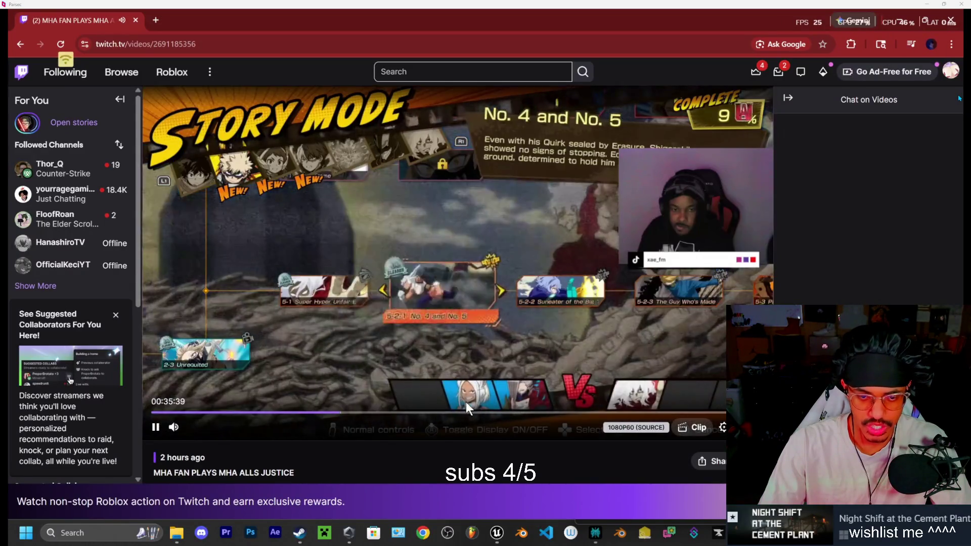
click(502, 414)
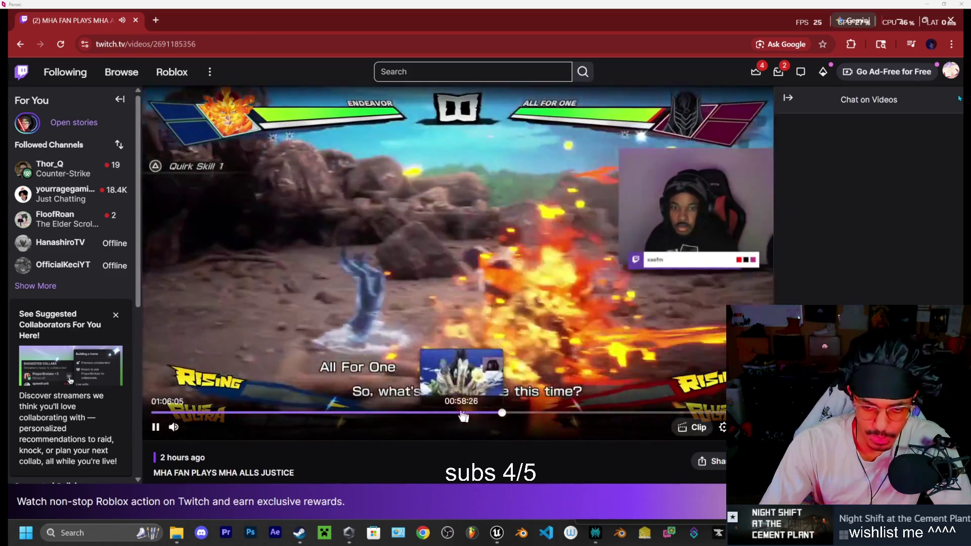
click(454, 414)
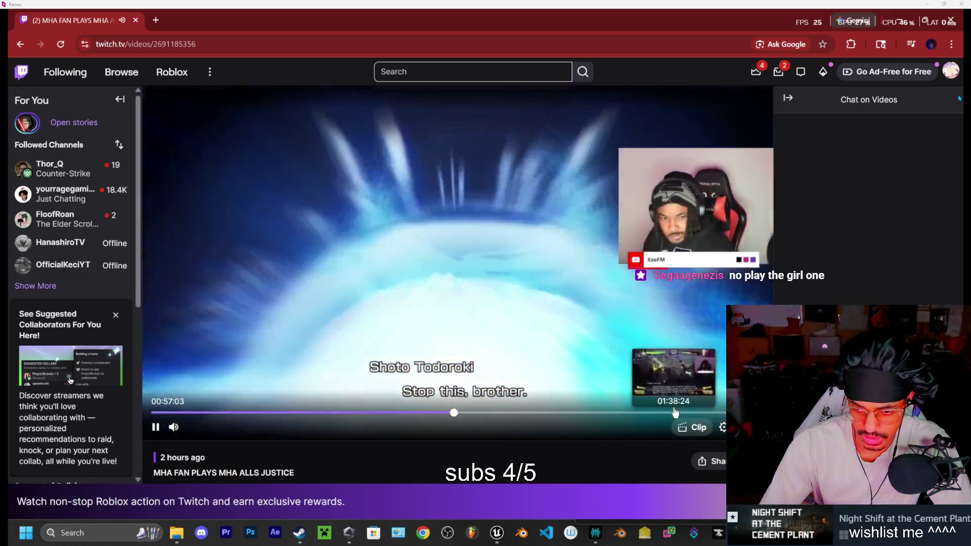
click(669, 413)
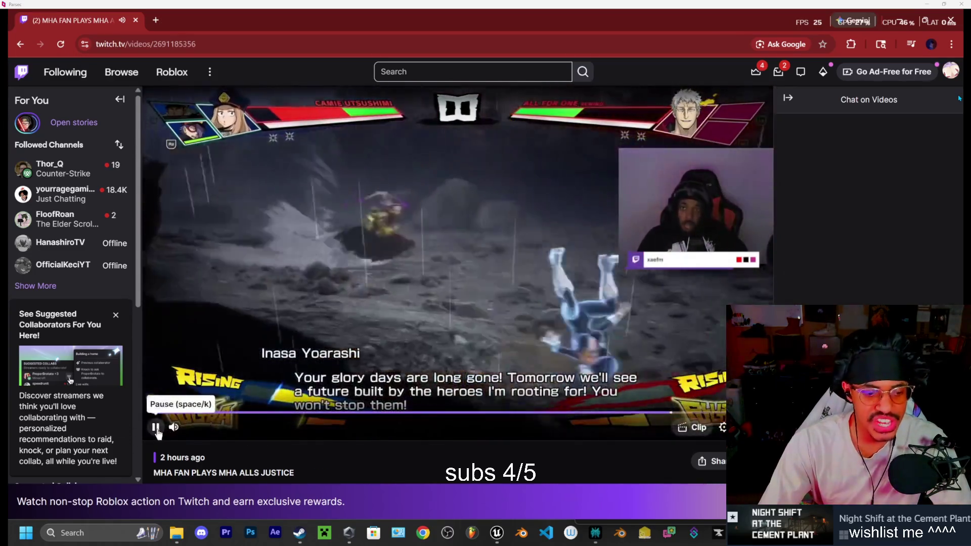
click(156, 428)
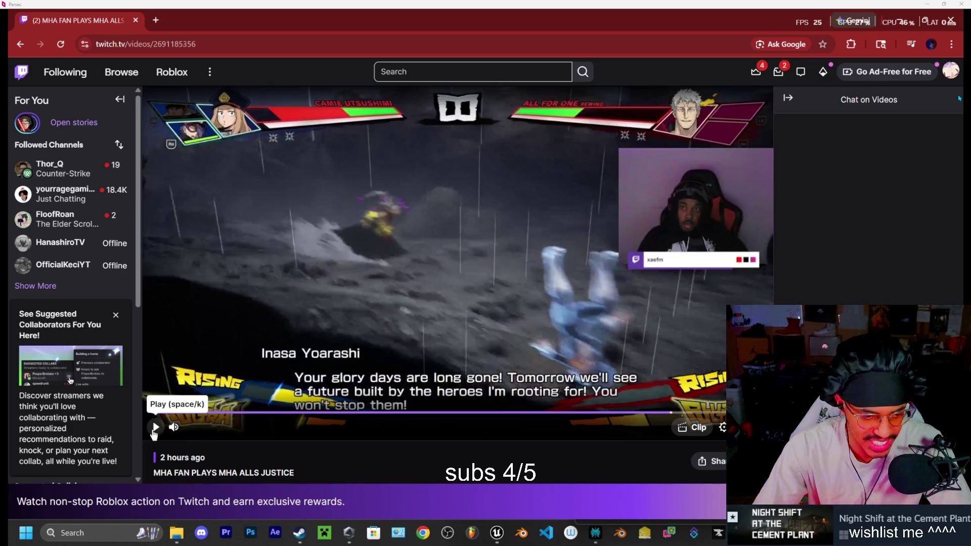
click(136, 20)
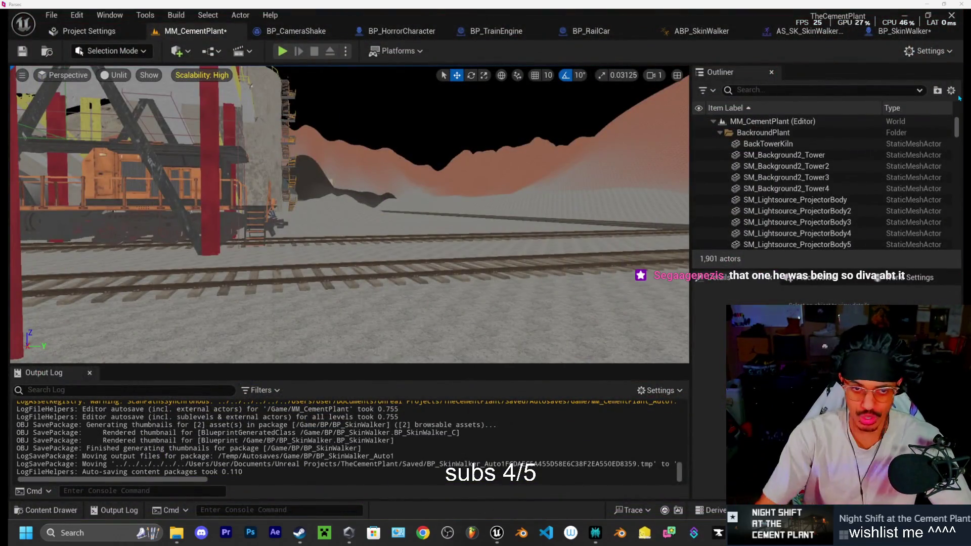